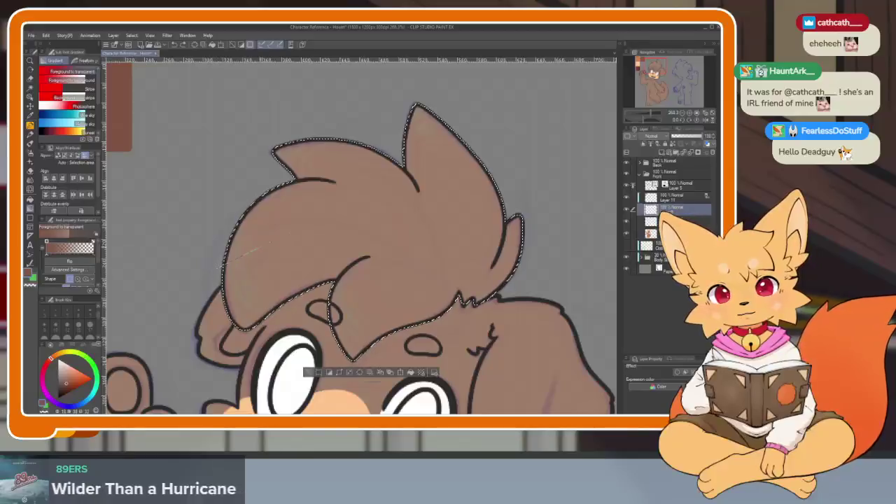
# - Shade the lower-left of the selected hair with a brown foreground-to-transparent gradient
pyautogui.moveTo(238, 308); pyautogui.dragTo(391, 261)
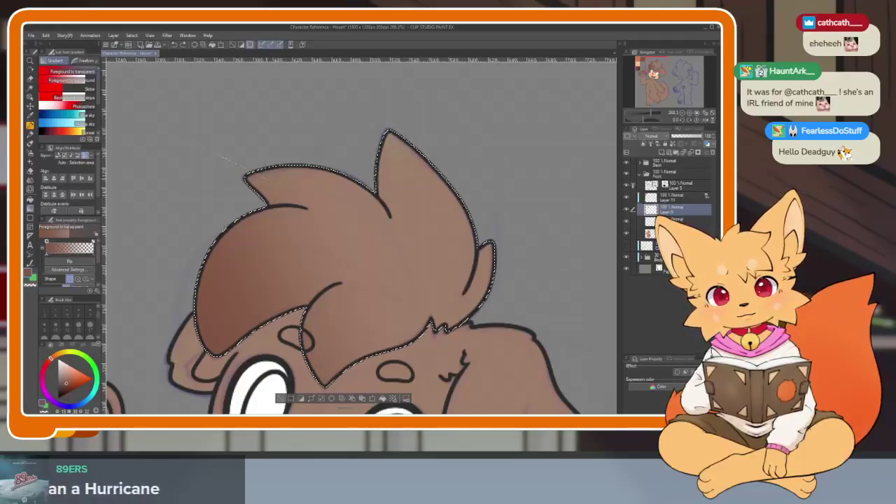
pyautogui.moveTo(394, 272)
pyautogui.mouseDown()
pyautogui.moveTo(382, 253)
pyautogui.moveTo(389, 207)
pyautogui.mouseUp()
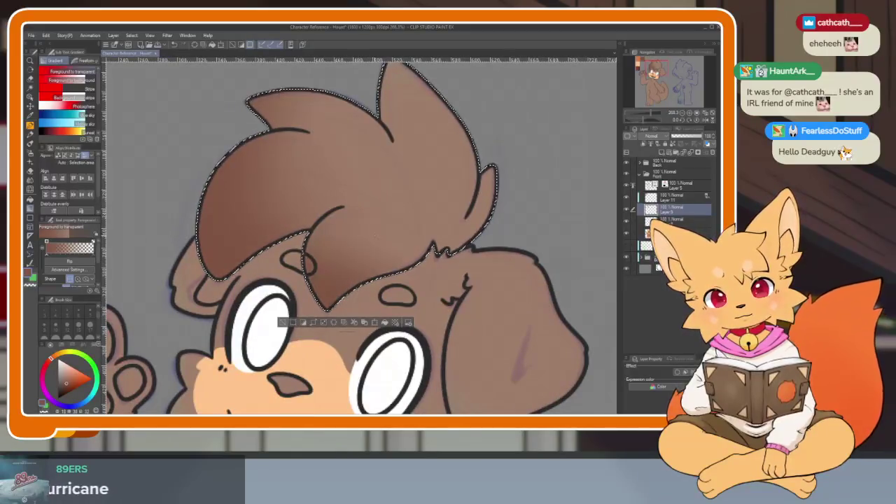
pyautogui.scroll(-5, 437, 263)
pyautogui.hotkey('ctrl', 'd')
pyautogui.scroll(3, 462, 280)
pyautogui.scroll(2, 455, 294)
pyautogui.scroll(2, 445, 316)
pyautogui.hotkey('ctrl', 'shift', 'd')
pyautogui.moveTo(444, 316); pyautogui.dragTo(441, 340)
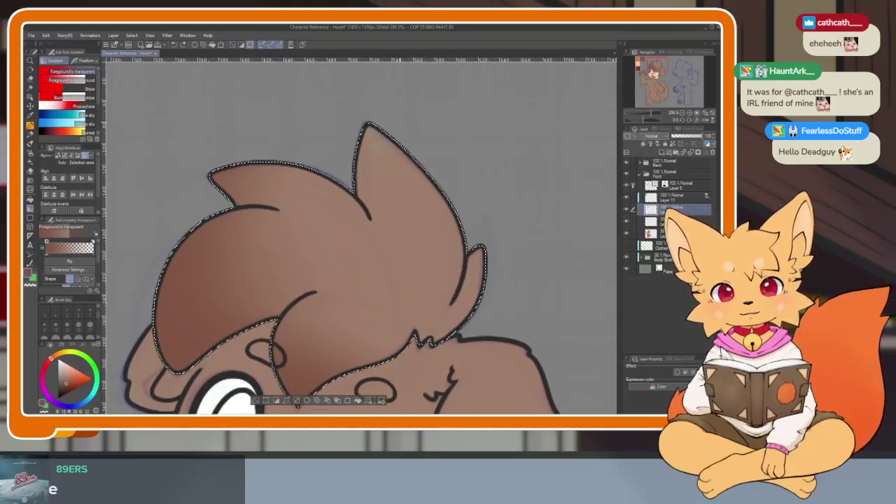
# - Lighten the upper hair with soft airbrush strokes and clear the selection
pyautogui.moveTo(293, 189)
pyautogui.mouseDown()
pyautogui.moveTo(420, 181)
pyautogui.moveTo(404, 236)
pyautogui.mouseUp()
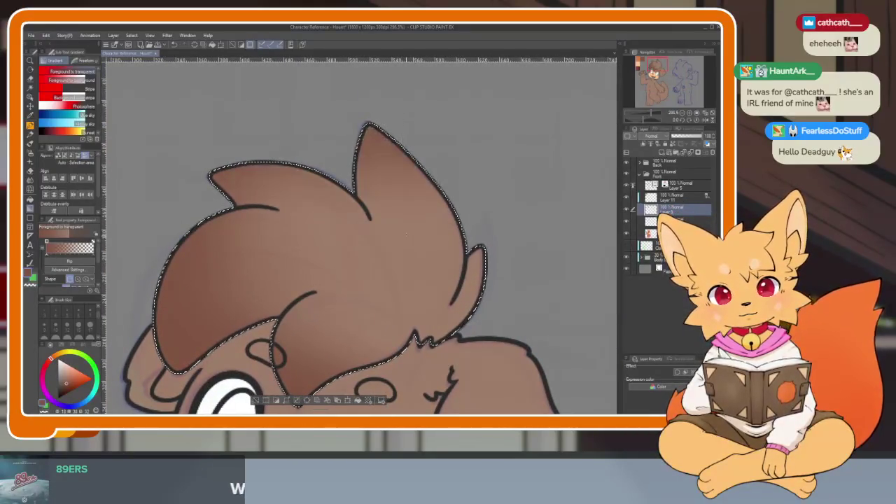
pyautogui.hotkey('ctrl', 'd')
pyautogui.scroll(-5, 455, 186)
pyautogui.scroll(3, 490, 265)
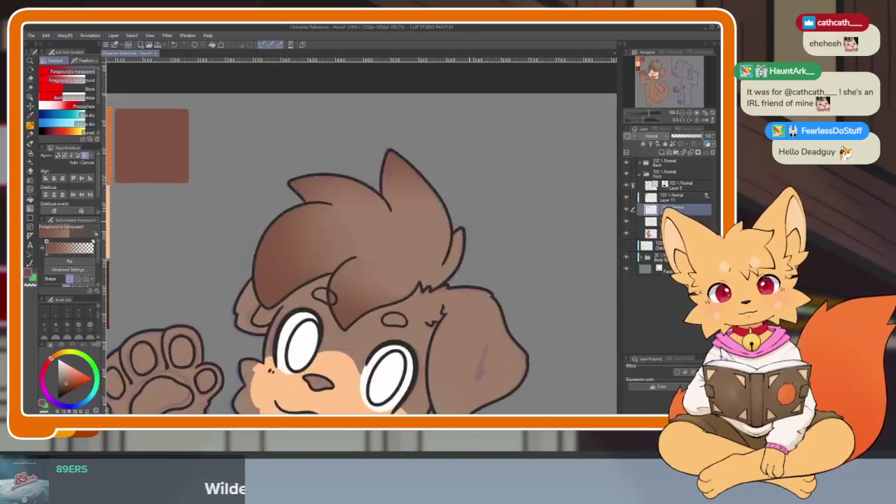
pyautogui.scroll(-3, 505, 288)
pyautogui.scroll(1, 505, 288)
pyautogui.scroll(2, 490, 291)
pyautogui.scroll(2, 476, 294)
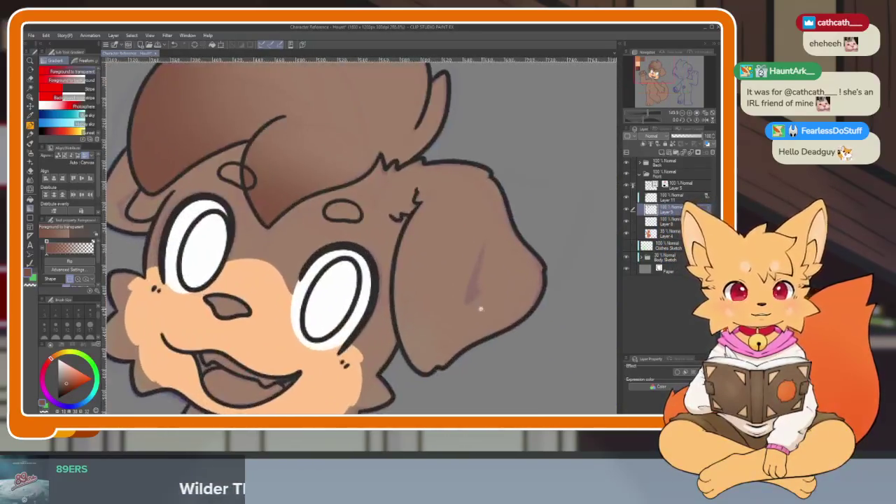
pyautogui.scroll(2, 448, 298)
# - Try selecting the head fur by colour, then drop that selection
pyautogui.press('w')
pyautogui.click(410, 264)
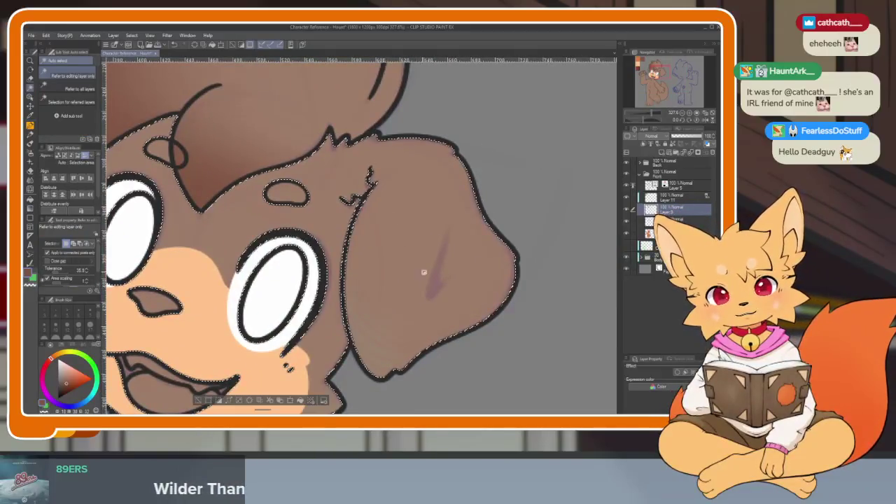
pyautogui.scroll(-2, 458, 294)
pyautogui.scroll(-1, 450, 267)
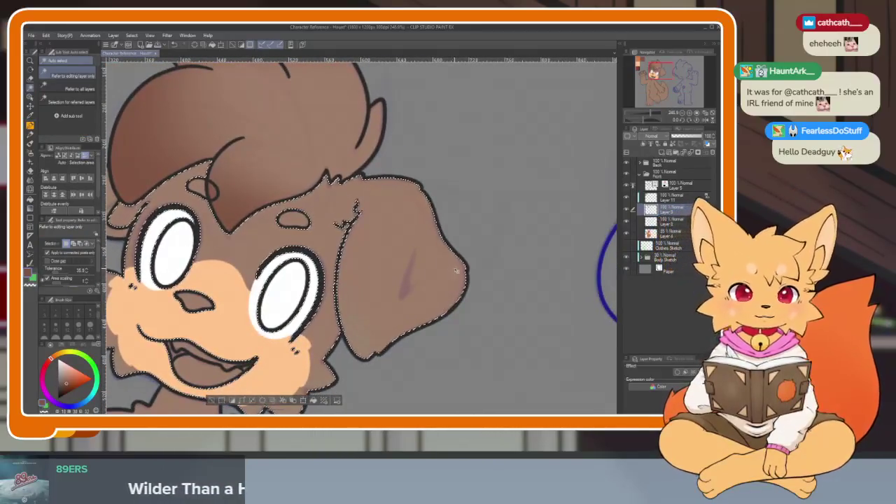
pyautogui.hotkey('ctrl', 'd')
pyautogui.scroll(1, 441, 280)
pyautogui.scroll(1, 431, 291)
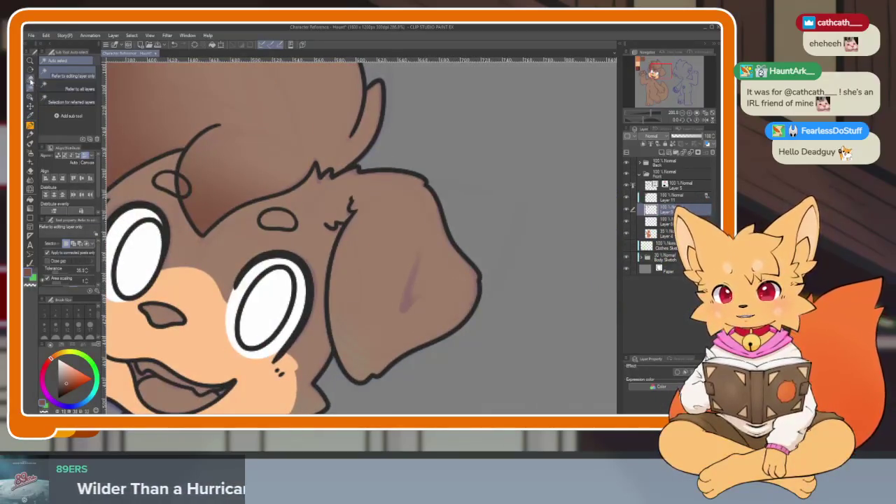
# - Paint a selection over the whole floppy ear with the Selection pen
pyautogui.press('m')
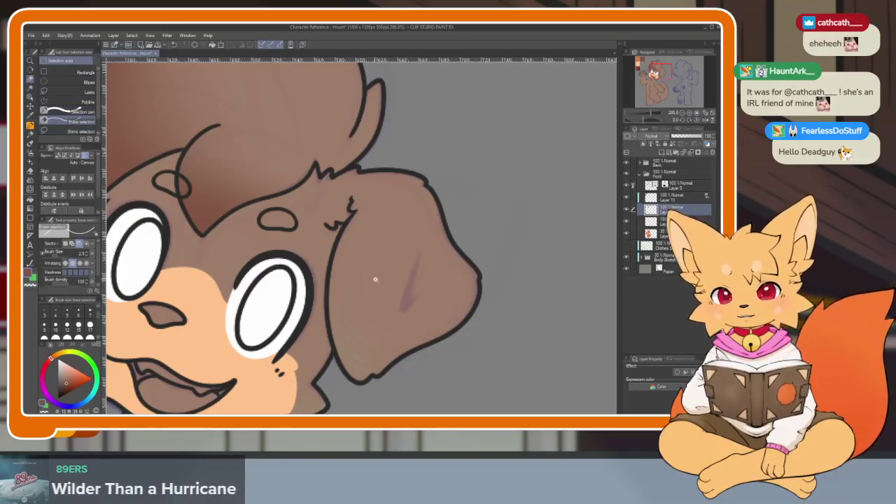
pyautogui.scroll(1, 381, 270)
pyautogui.moveTo(401, 228); pyautogui.dragTo(364, 340)
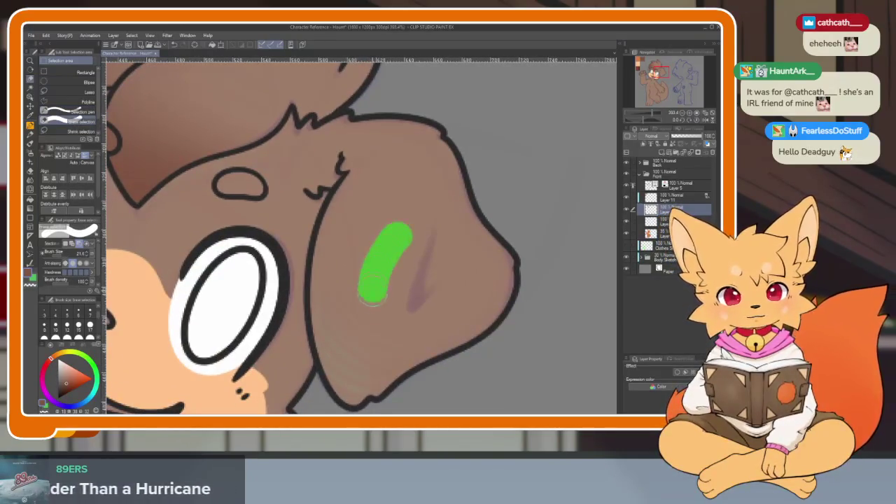
pyautogui.click(359, 179)
pyautogui.moveTo(359, 179)
pyautogui.mouseDown()
pyautogui.moveTo(326, 347)
pyautogui.moveTo(346, 385)
pyautogui.mouseUp()
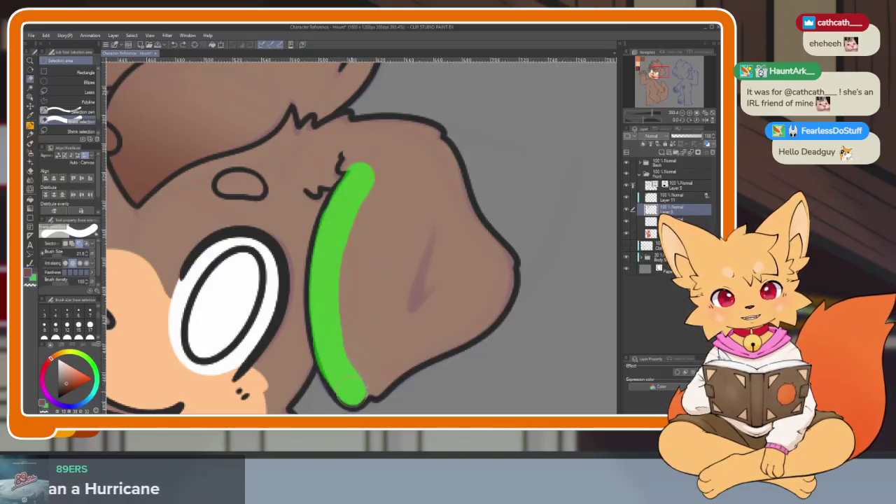
pyautogui.moveTo(388, 365)
pyautogui.mouseDown()
pyautogui.moveTo(494, 308)
pyautogui.moveTo(392, 235)
pyautogui.moveTo(378, 185)
pyautogui.moveTo(353, 364)
pyautogui.moveTo(385, 273)
pyautogui.moveTo(371, 329)
pyautogui.moveTo(396, 340)
pyautogui.mouseUp()
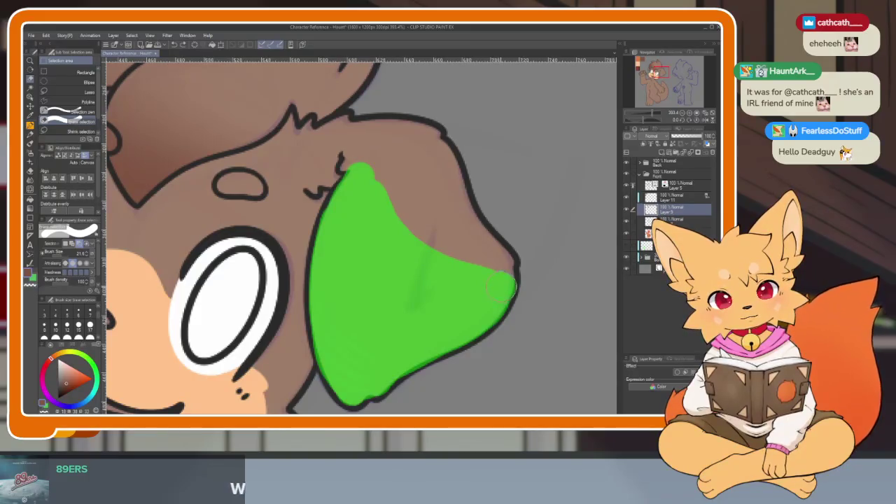
pyautogui.moveTo(389, 241); pyautogui.dragTo(443, 289)
pyautogui.scroll(-3, 464, 259)
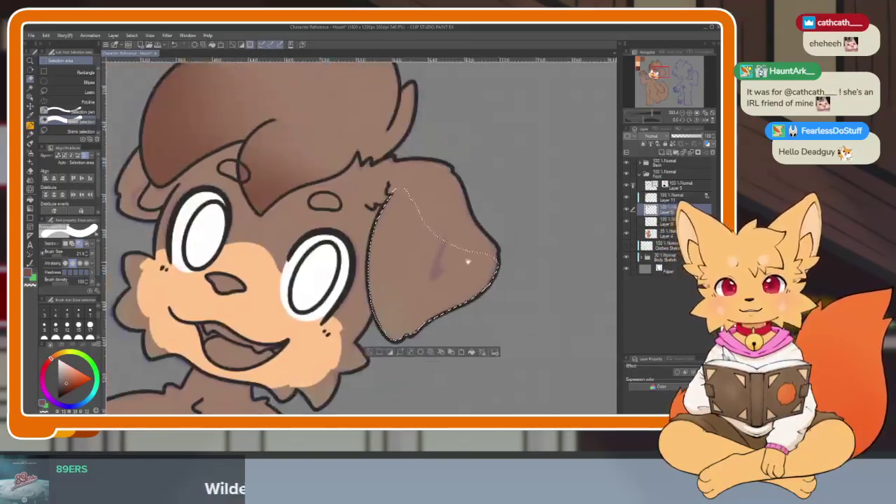
pyautogui.scroll(1, 499, 296)
pyautogui.scroll(-2, 485, 301)
pyautogui.scroll(-2, 444, 320)
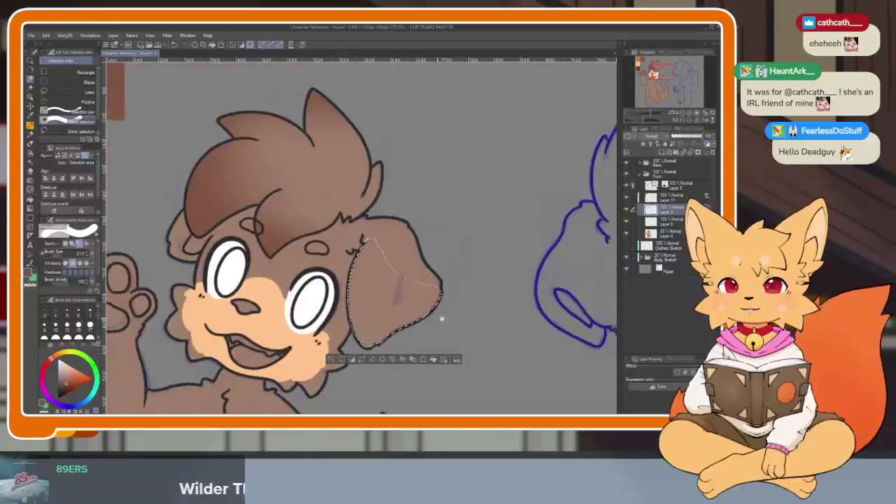
pyautogui.scroll(1, 440, 316)
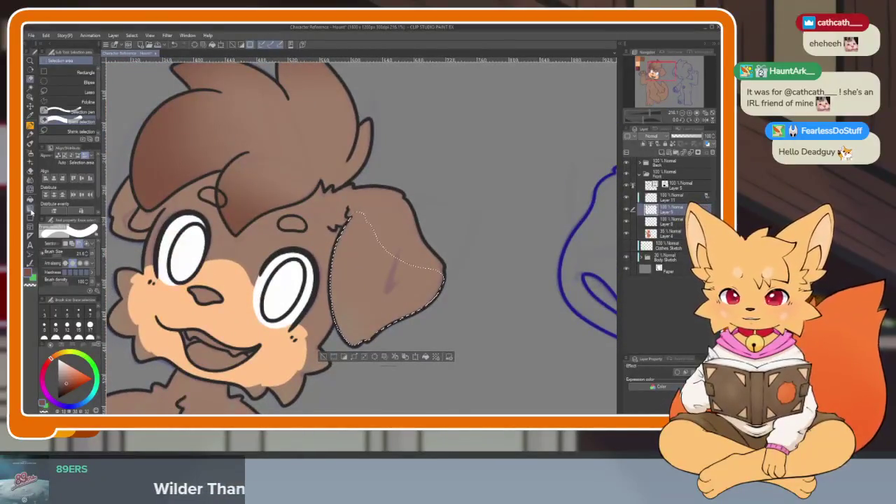
# - Drag a brown foreground-to-transparent gradient inside the selected ear
pyautogui.click(30, 210)
pyautogui.scroll(-1, 456, 224)
pyautogui.scroll(-1, 410, 256)
pyautogui.scroll(-1, 380, 302)
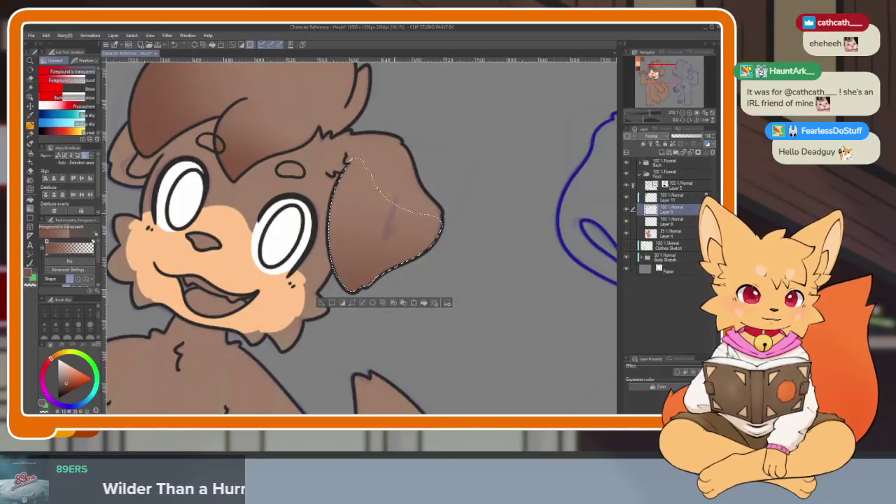
pyautogui.moveTo(373, 311); pyautogui.dragTo(417, 168)
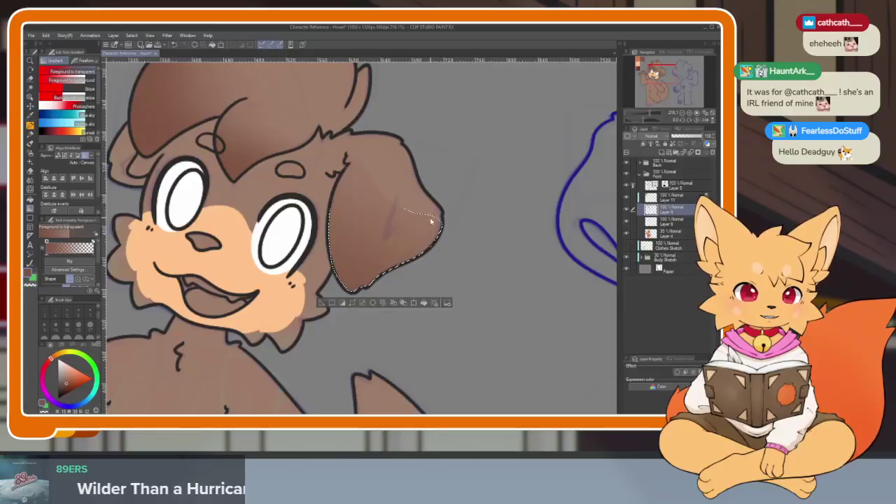
pyautogui.scroll(-5, 430, 219)
pyautogui.scroll(5, 379, 339)
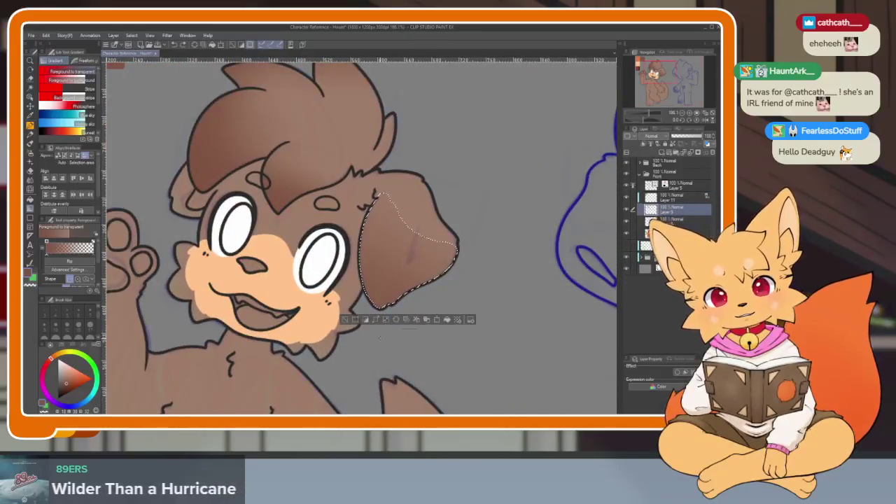
# - Retry a darker gradient on the ear's lower-left, undo it, and clear the selection
pyautogui.hotkey('ctrl', 'd')
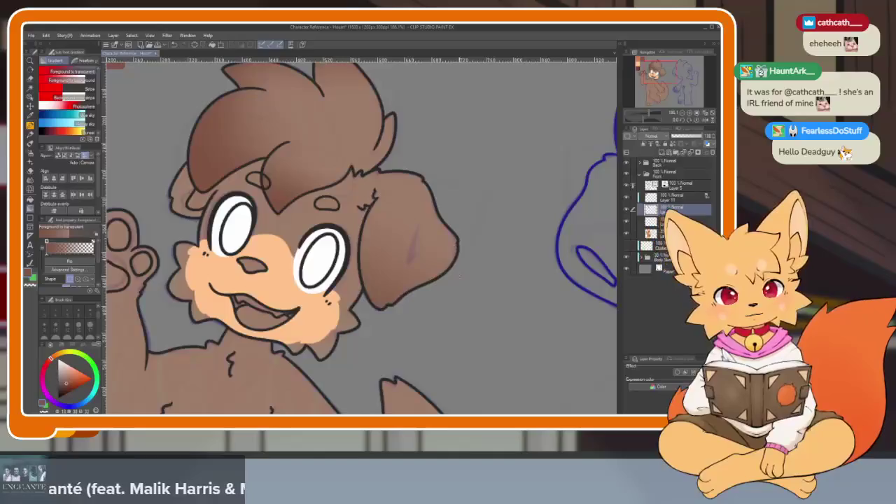
pyautogui.scroll(2, 464, 272)
pyautogui.scroll(1, 455, 294)
pyautogui.scroll(-2, 441, 311)
pyautogui.scroll(-2, 439, 294)
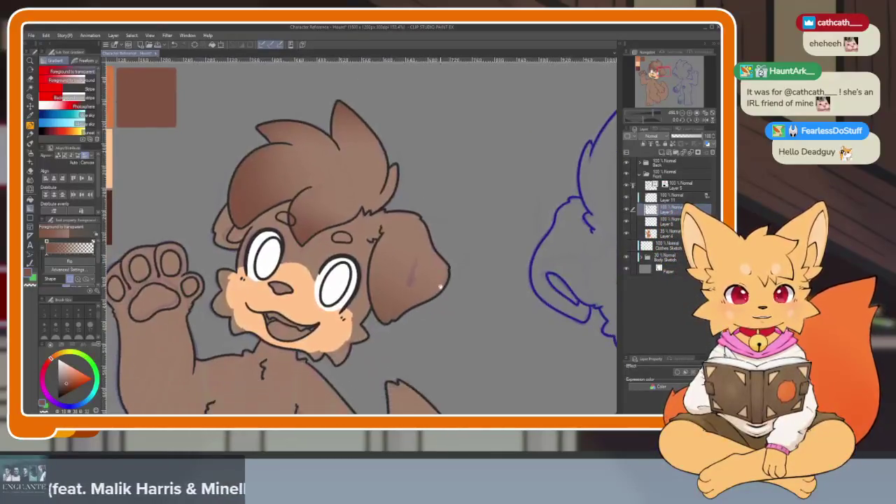
pyautogui.scroll(3, 442, 284)
pyautogui.hotkey('ctrl', 'z')
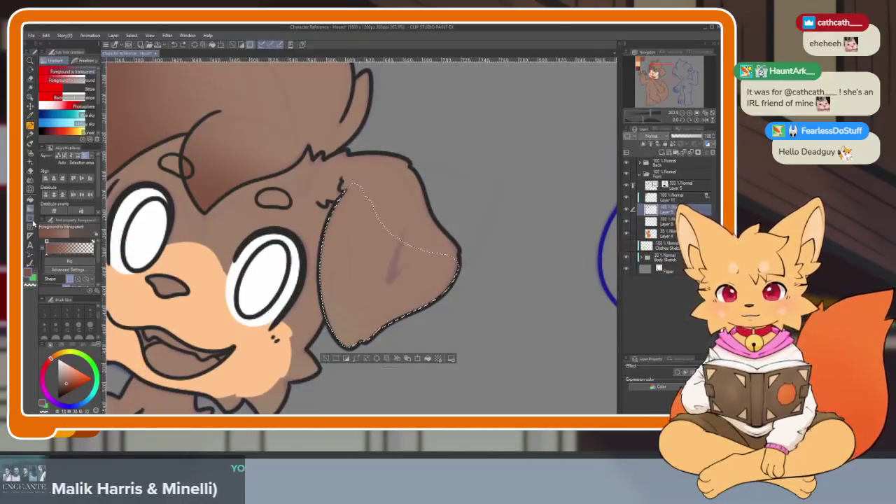
pyautogui.moveTo(448, 277)
pyautogui.mouseDown()
pyautogui.moveTo(385, 325)
pyautogui.moveTo(430, 269)
pyautogui.mouseUp()
pyautogui.hotkey('ctrl', 'z')
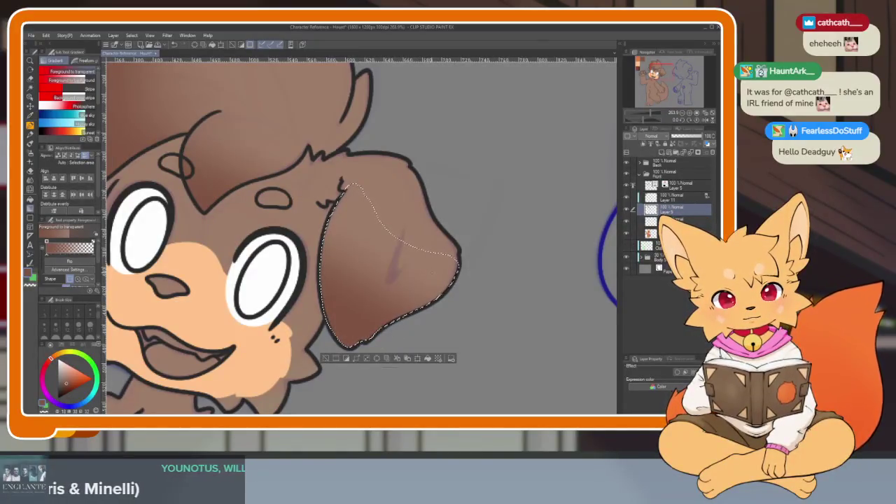
pyautogui.hotkey('ctrl', 'd')
pyautogui.scroll(-5, 515, 319)
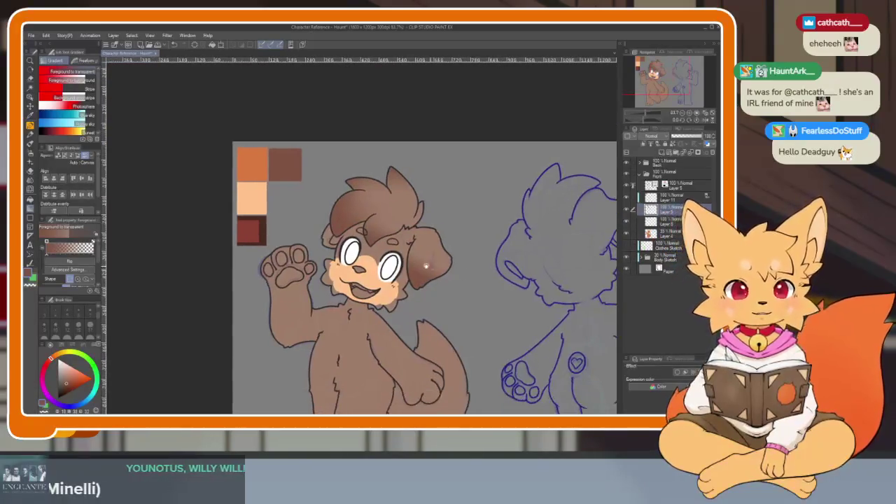
pyautogui.scroll(8, 417, 322)
pyautogui.press('w')
pyautogui.click(257, 229)
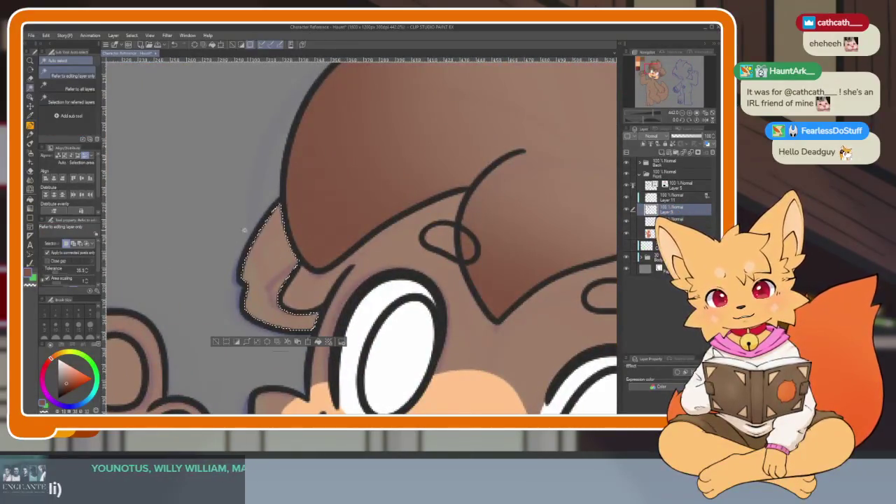
pyautogui.click(30, 209)
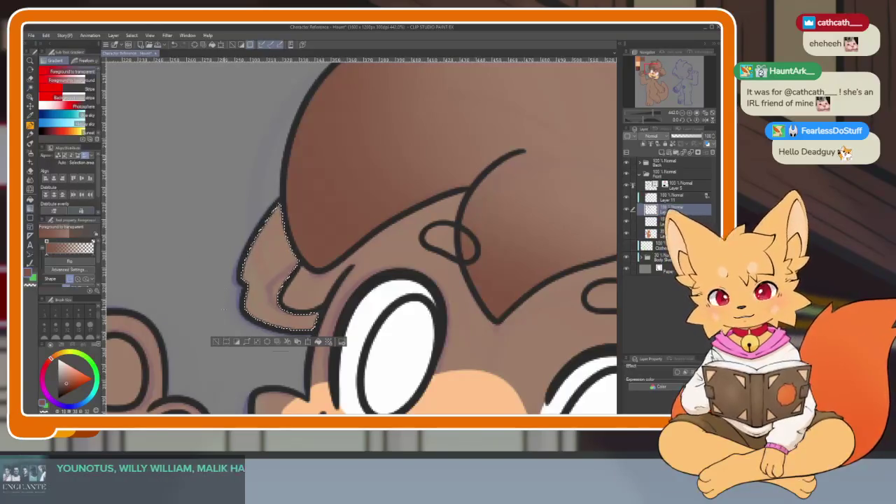
pyautogui.moveTo(271, 213)
pyautogui.mouseDown()
pyautogui.moveTo(282, 308)
pyautogui.moveTo(293, 274)
pyautogui.moveTo(330, 258)
pyautogui.mouseUp()
pyautogui.hotkey('ctrl', 'z')
pyautogui.hotkey('ctrl', 'z')
pyautogui.hotkey('ctrl', 'd')
pyautogui.scroll(-5, 361, 235)
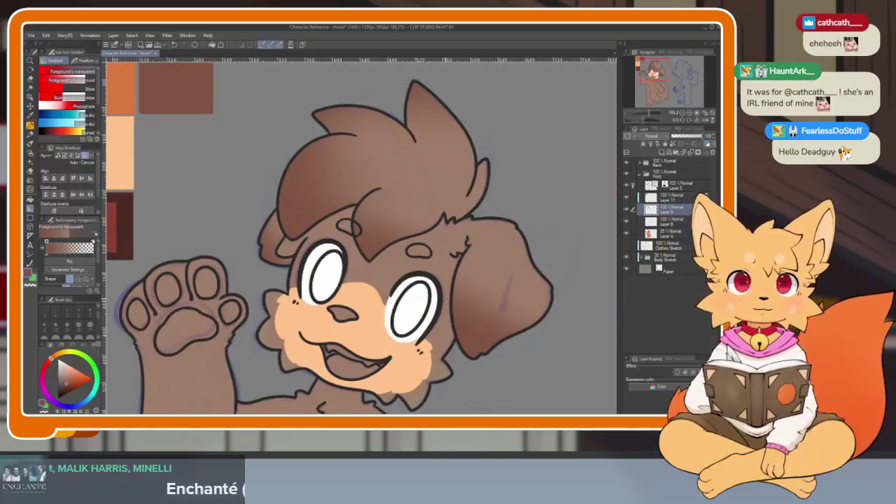
pyautogui.scroll(-2, 440, 301)
pyautogui.scroll(1, 430, 311)
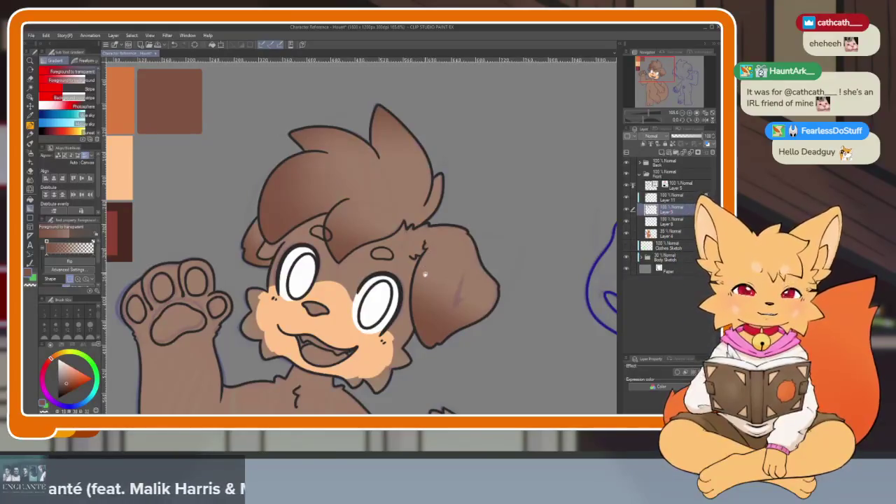
pyautogui.scroll(-1, 432, 293)
pyautogui.scroll(-1, 437, 276)
pyautogui.scroll(2, 448, 286)
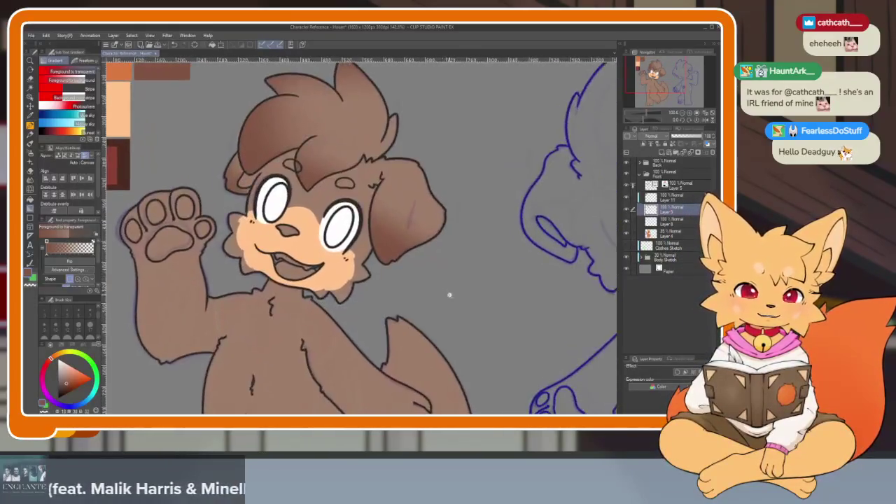
pyautogui.scroll(-1, 444, 277)
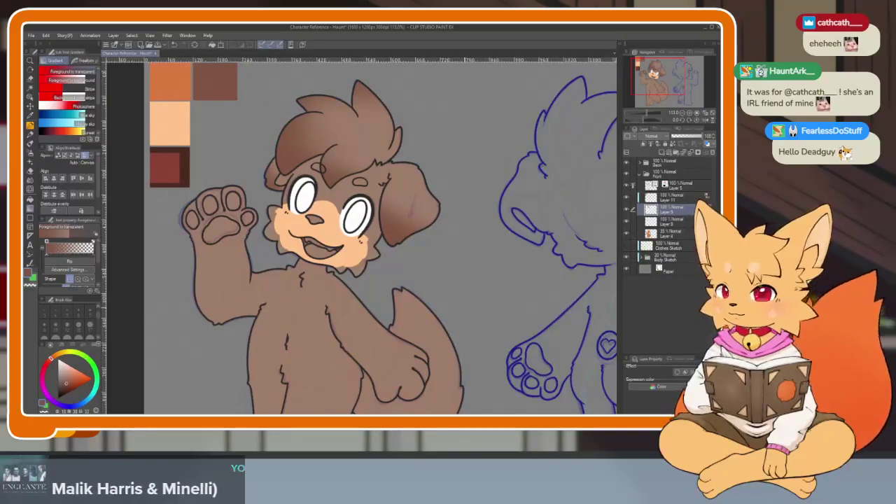
pyautogui.scroll(-1, 445, 308)
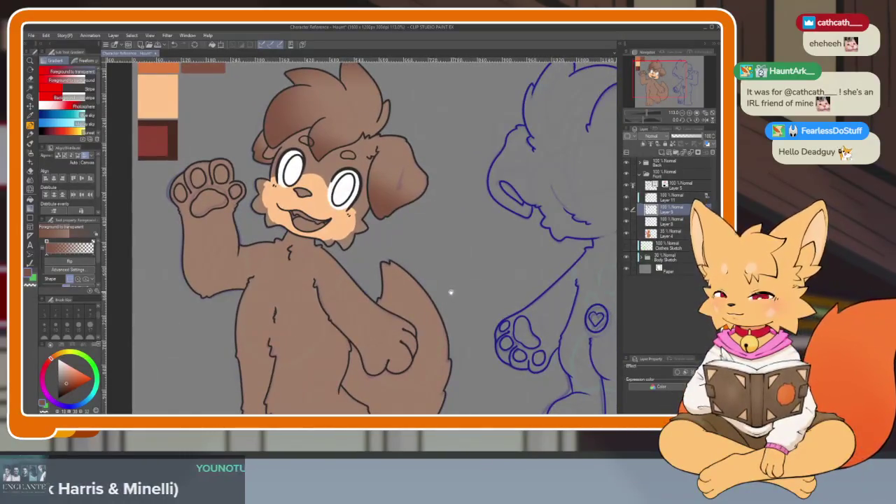
pyautogui.scroll(4, 314, 258)
pyautogui.scroll(1, 314, 258)
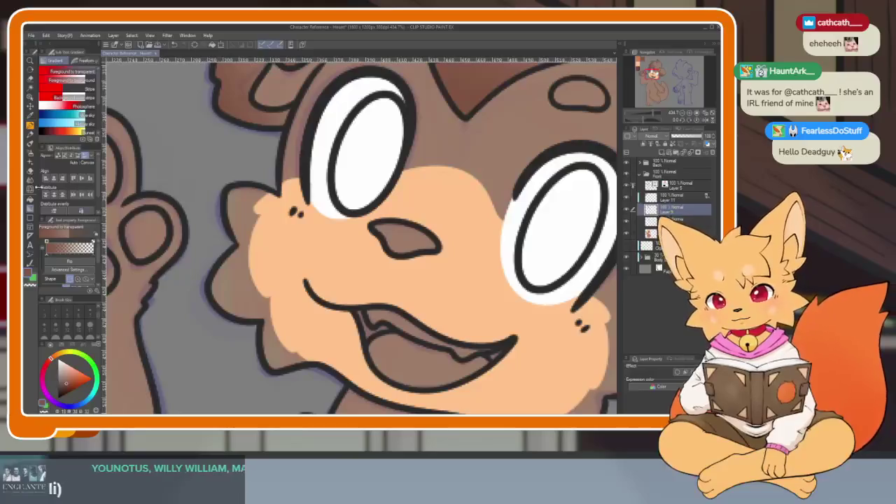
# - Switch to the Selection pen, discarding a rough first selection
pyautogui.click(31, 87)
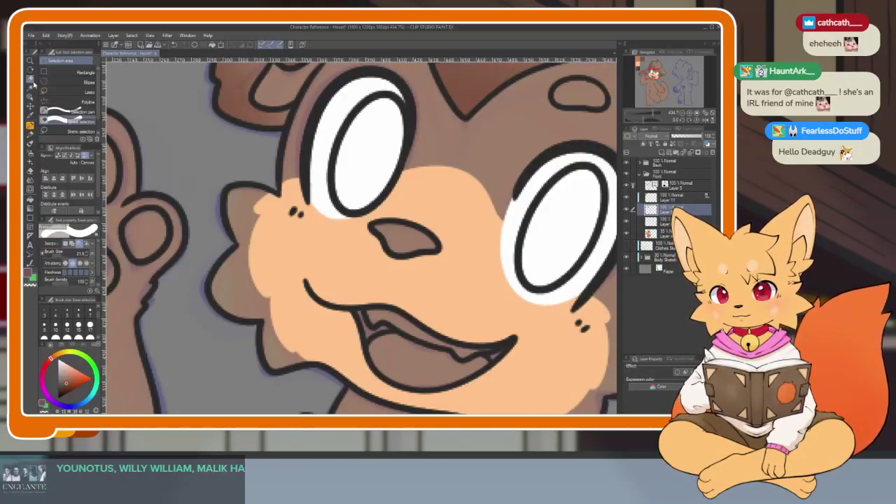
pyautogui.click(77, 112)
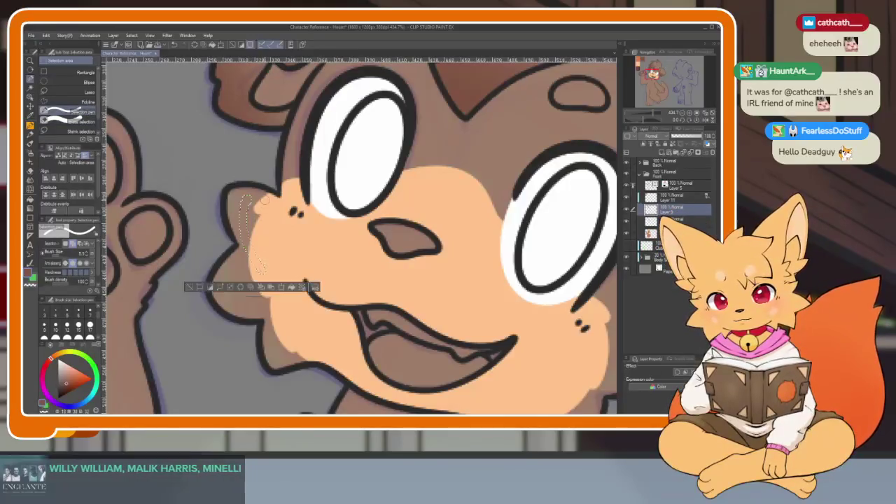
pyautogui.hotkey('ctrl', 'd')
pyautogui.press('p')
pyautogui.press('m')
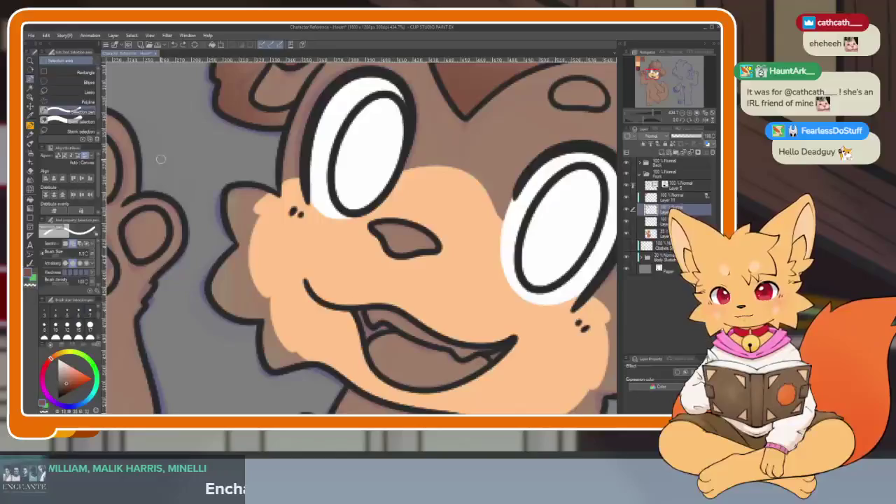
# - Paint a selection along the left cheek outline and over the cheek fluff
pyautogui.moveTo(260, 201)
pyautogui.mouseDown()
pyautogui.moveTo(244, 266)
pyautogui.moveTo(291, 336)
pyautogui.mouseUp()
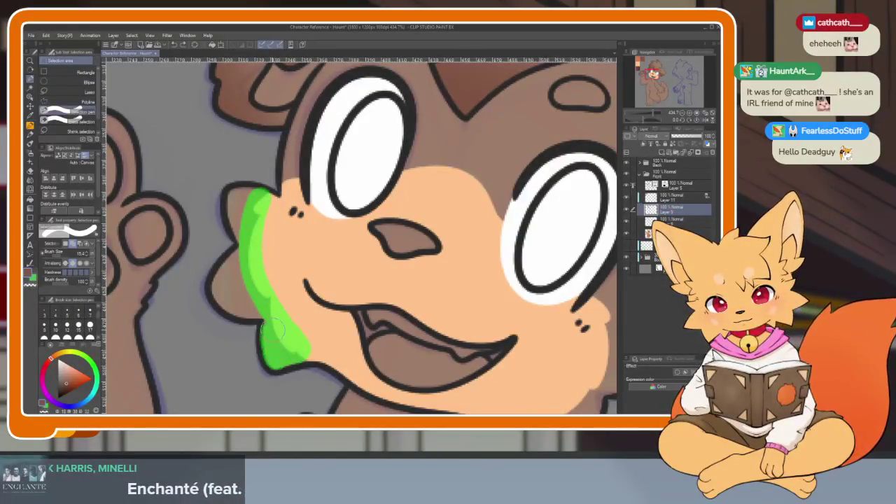
pyautogui.moveTo(231, 303); pyautogui.dragTo(222, 286)
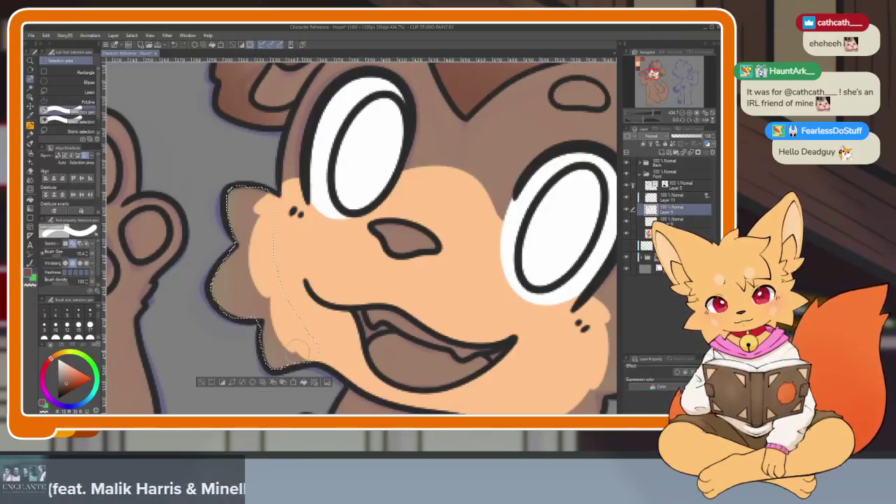
pyautogui.scroll(-5, 298, 349)
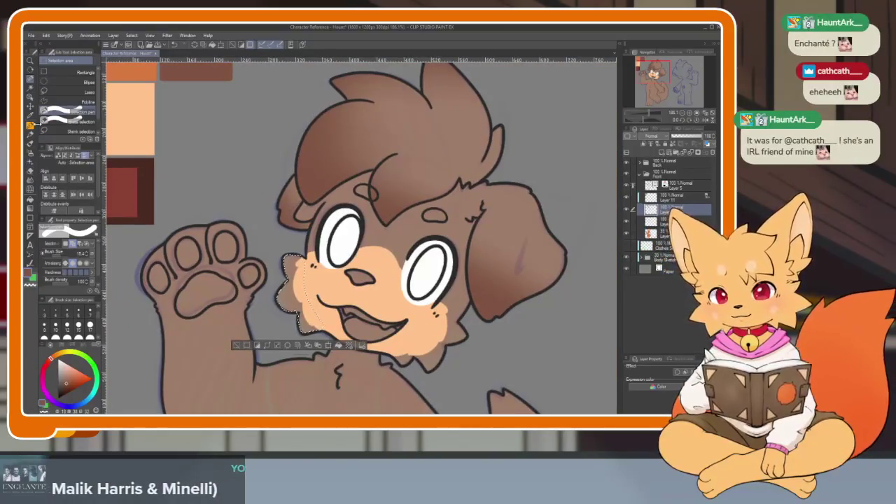
pyautogui.click(30, 208)
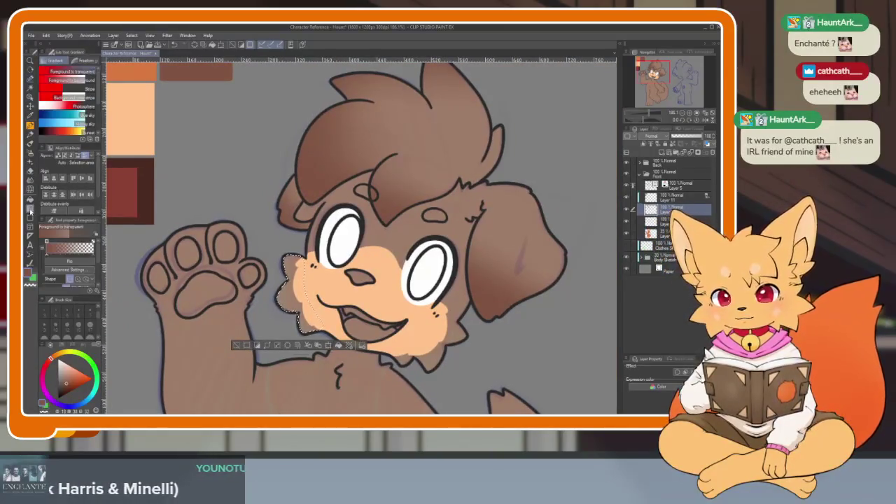
pyautogui.scroll(2, 293, 270)
pyautogui.scroll(2, 293, 270)
pyautogui.scroll(-1, 293, 269)
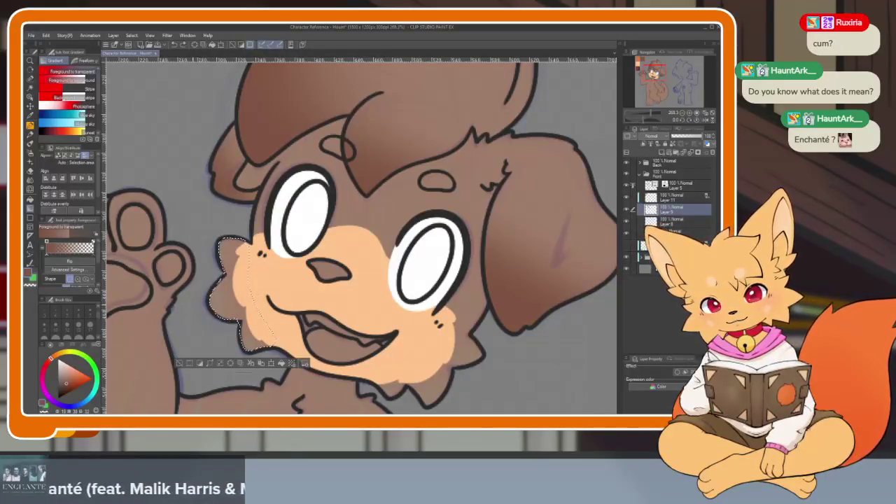
# - Blend two brown gradients into the selected left cheek, darkening its lower part, and deselect
pyautogui.moveTo(210, 299); pyautogui.dragTo(251, 293)
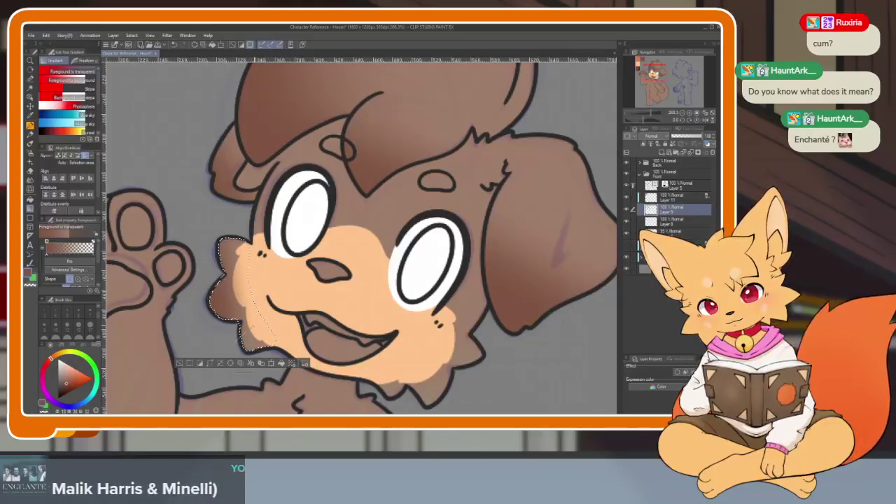
pyautogui.moveTo(257, 333); pyautogui.dragTo(262, 331)
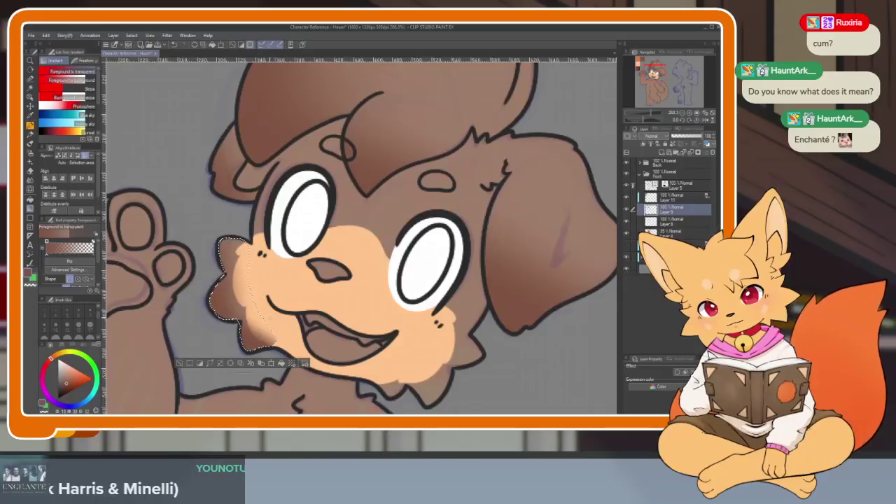
pyautogui.scroll(-1, 301, 245)
pyautogui.scroll(-4, 301, 245)
pyautogui.scroll(6, 301, 245)
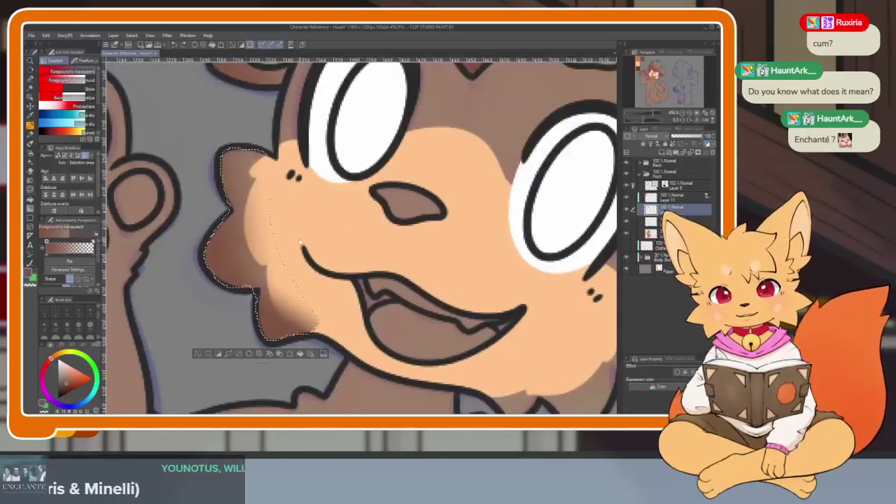
pyautogui.hotkey('ctrl', 'd')
pyautogui.scroll(-3, 301, 244)
pyautogui.scroll(-2, 301, 244)
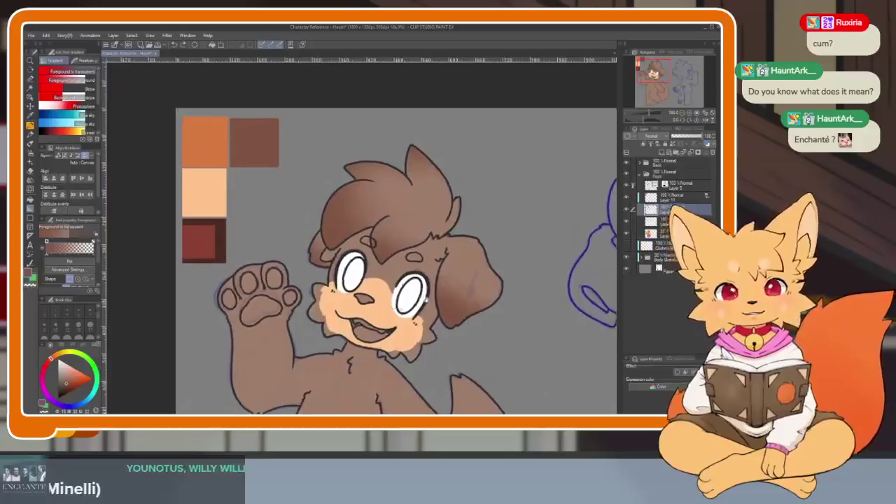
pyautogui.moveTo(301, 245); pyautogui.dragTo(277, 265)
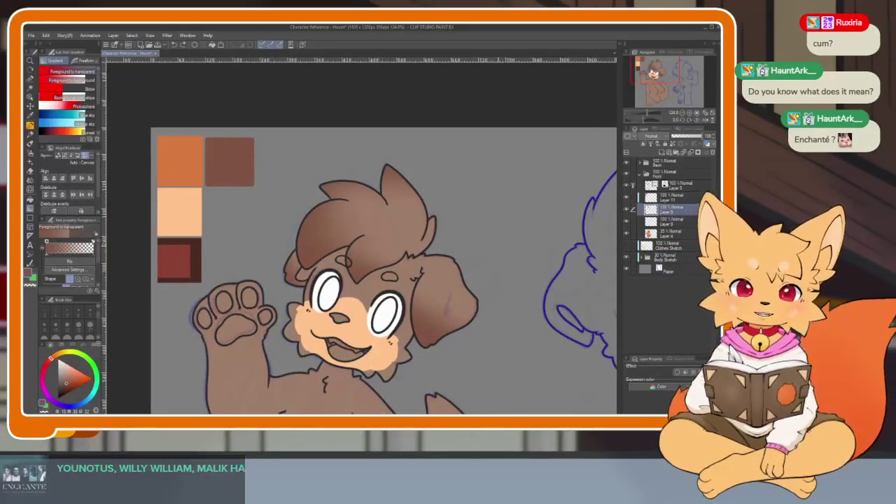
pyautogui.moveTo(507, 254); pyautogui.dragTo(480, 247)
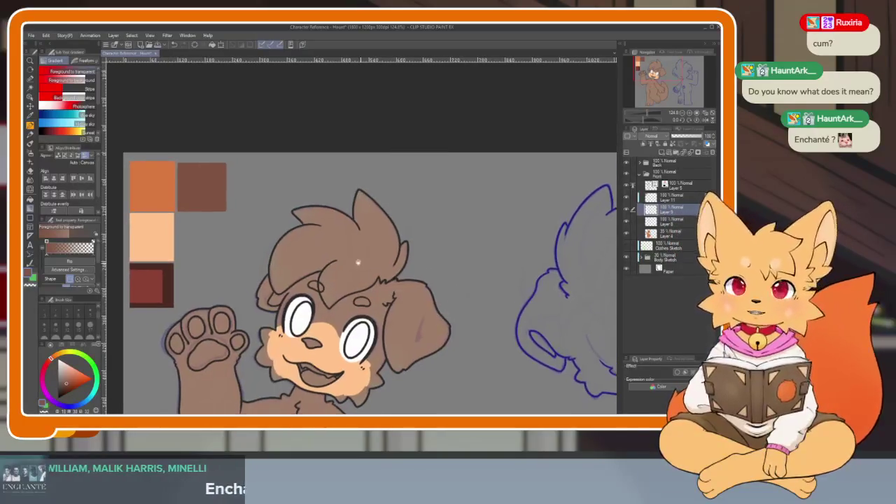
# - Draw a zigzag fur line with a short tip stroke inside the ear using the G-pen
pyautogui.scroll(3, 456, 274)
pyautogui.scroll(2, 354, 273)
pyautogui.press('p')
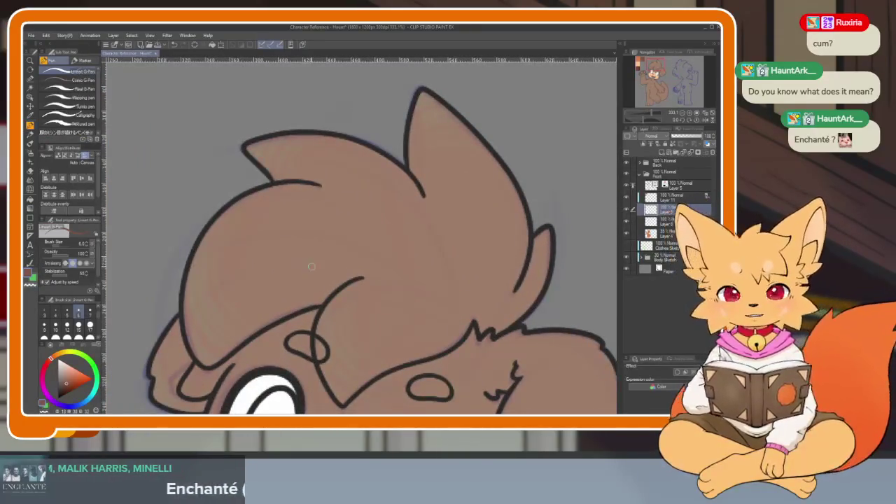
pyautogui.moveTo(313, 353); pyautogui.dragTo(323, 358)
pyautogui.scroll(-1, 324, 358)
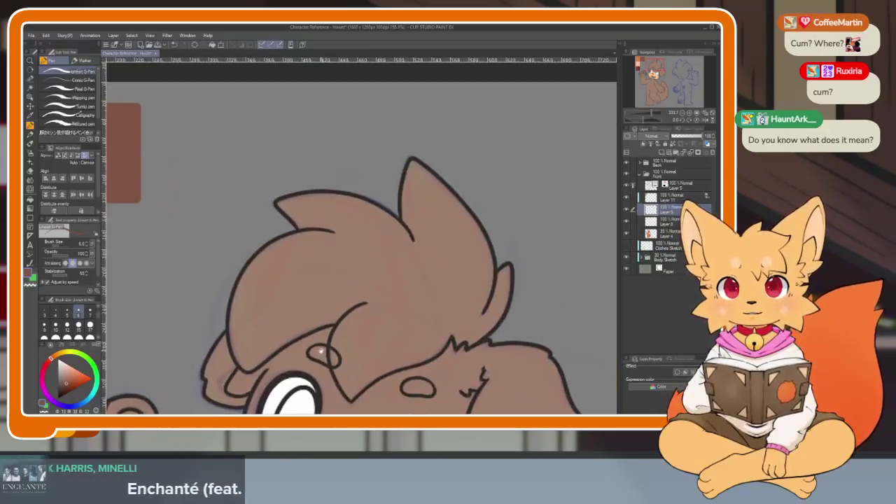
pyautogui.scroll(2, 320, 315)
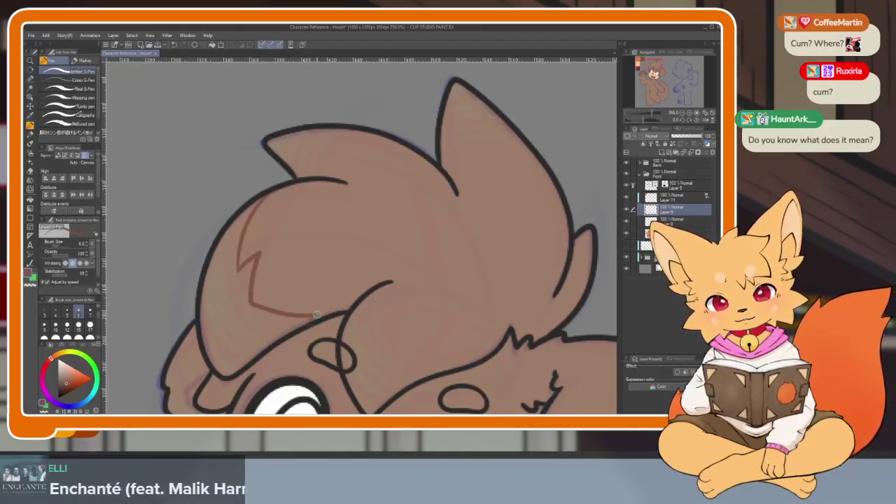
pyautogui.moveTo(317, 315); pyautogui.dragTo(282, 353)
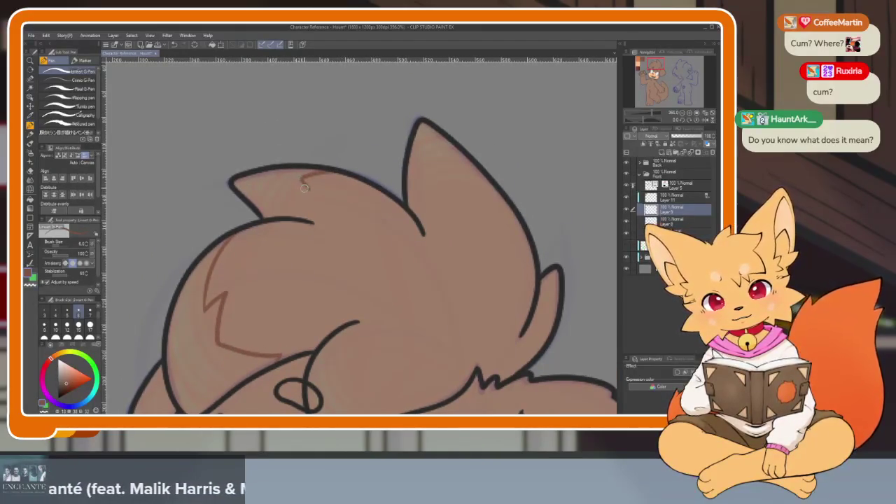
pyautogui.moveTo(299, 217); pyautogui.dragTo(258, 207)
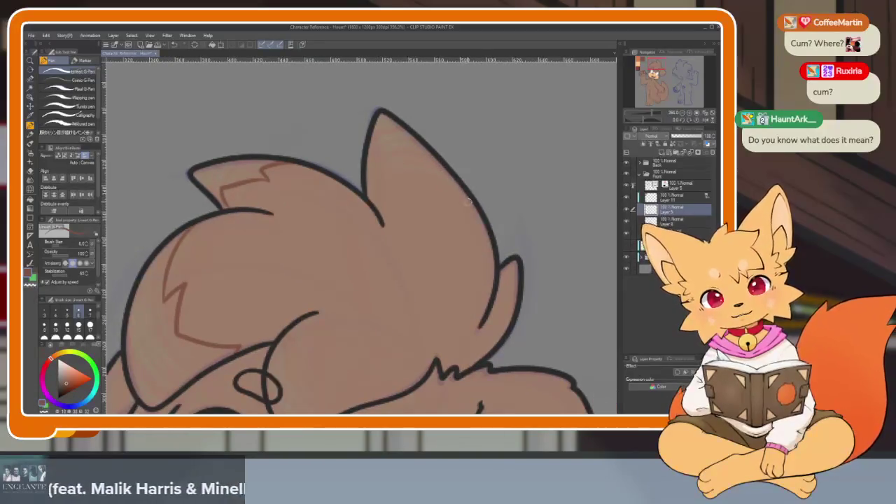
pyautogui.moveTo(427, 191); pyautogui.dragTo(386, 162)
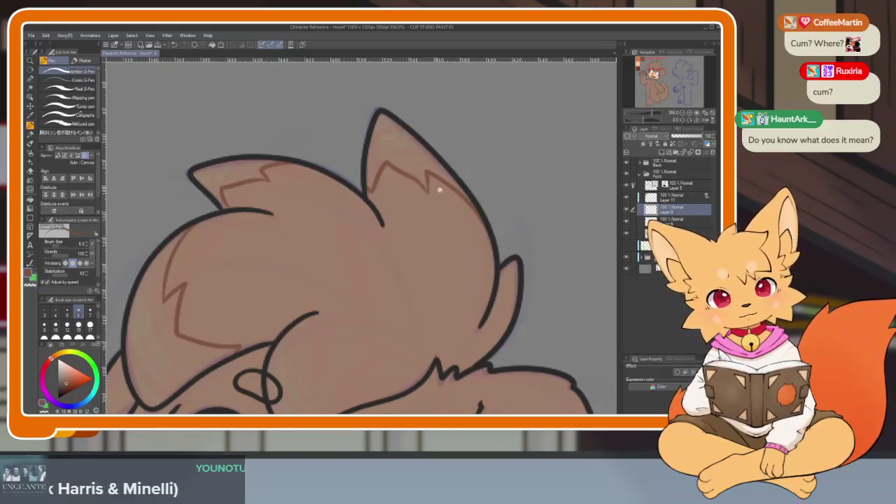
pyautogui.scroll(5, 406, 205)
pyautogui.moveTo(409, 176); pyautogui.dragTo(413, 203)
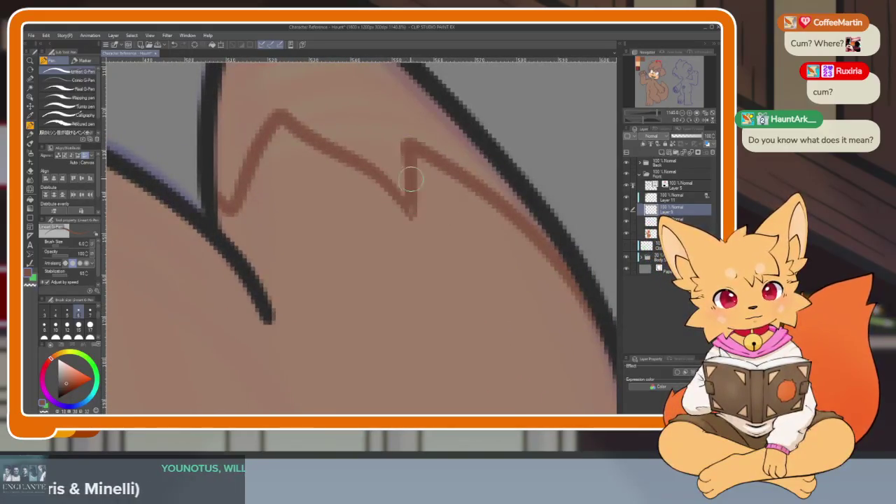
# - Draw a curved fur line on the head and fill a dark brown fur tip in the hair
pyautogui.scroll(-5, 440, 189)
pyautogui.scroll(4, 448, 210)
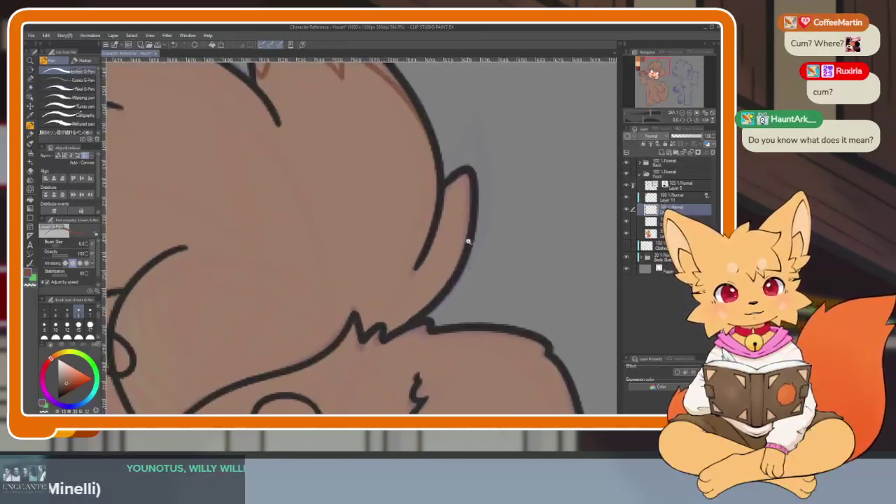
pyautogui.scroll(-5, 466, 238)
pyautogui.scroll(4, 442, 233)
pyautogui.moveTo(381, 156)
pyautogui.mouseDown()
pyautogui.moveTo(386, 211)
pyautogui.moveTo(482, 237)
pyautogui.moveTo(438, 281)
pyautogui.mouseUp()
pyautogui.moveTo(341, 201); pyautogui.dragTo(323, 280)
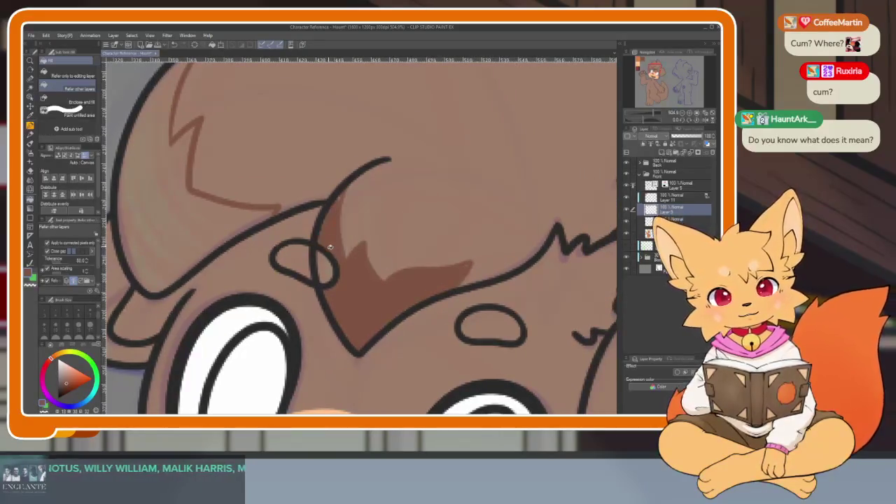
pyautogui.press('p')
pyautogui.scroll(5, 244, 226)
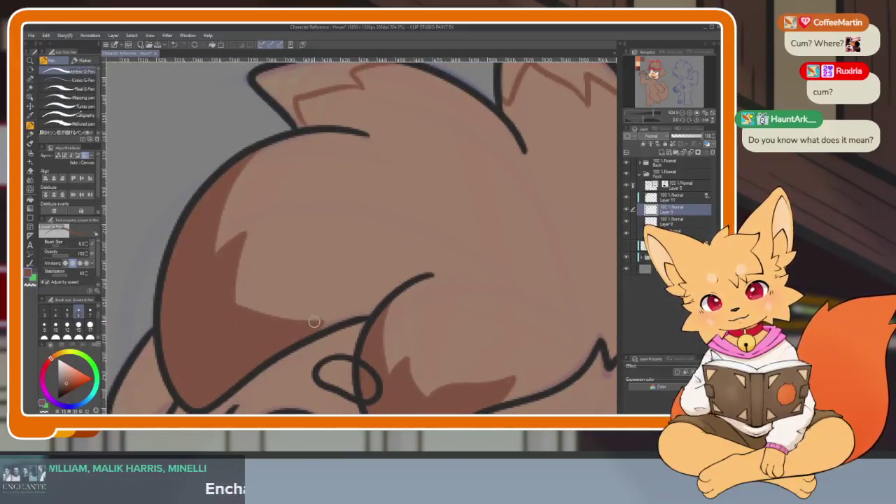
pyautogui.scroll(-5, 239, 242)
pyautogui.scroll(5, 478, 331)
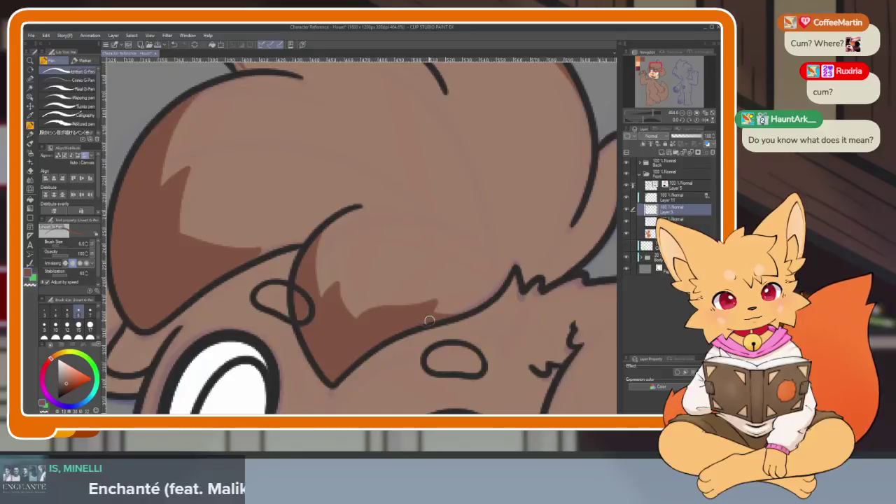
pyautogui.scroll(-5, 427, 321)
pyautogui.scroll(5, 413, 240)
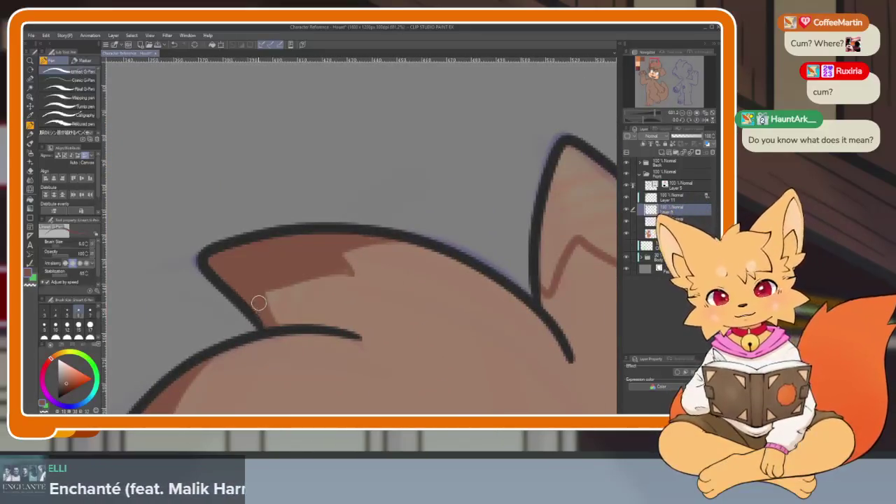
# - Touch up the ear shading and fill the ear tip above the zigzag dark brown
pyautogui.moveTo(296, 280); pyautogui.dragTo(264, 292)
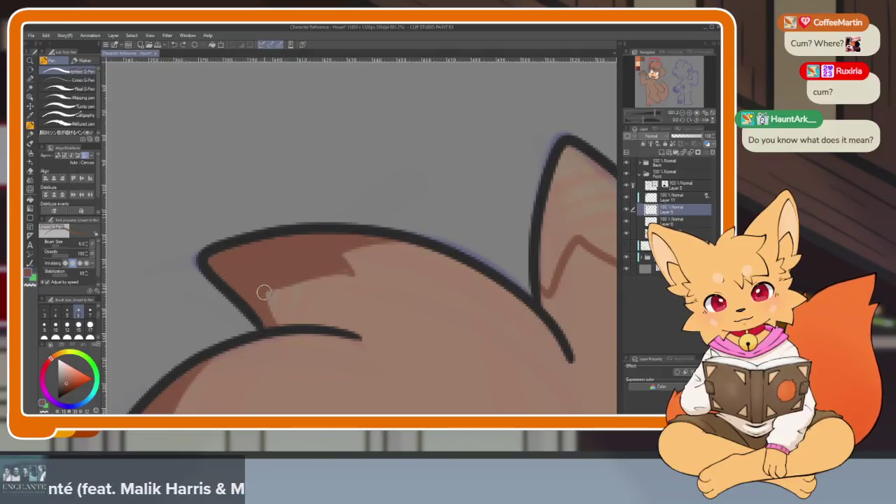
pyautogui.hscroll(3, 451, 262)
pyautogui.hscroll(3, 452, 262)
pyautogui.scroll(1, 451, 263)
pyautogui.click(361, 233)
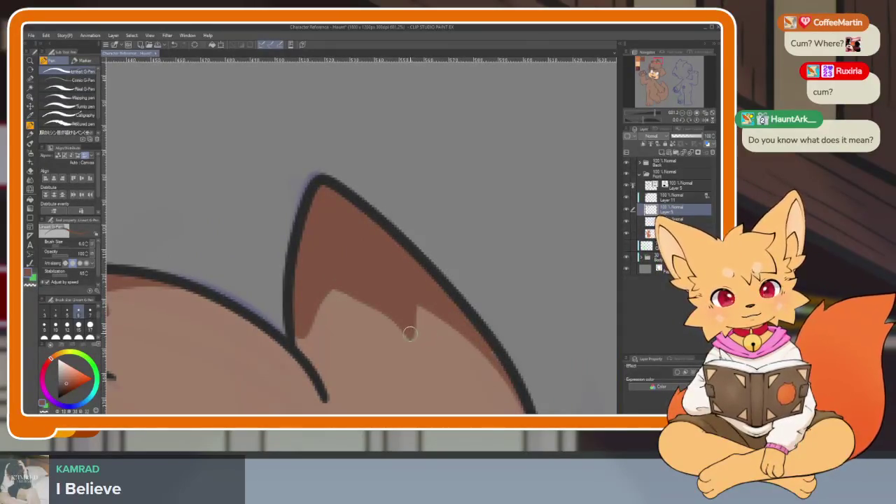
# - Lengthen the notch in the ear's zigzag fur line with the G-pen
pyautogui.moveTo(416, 322); pyautogui.dragTo(415, 339)
pyautogui.scroll(-2, 409, 333)
pyautogui.hscroll(2, 409, 334)
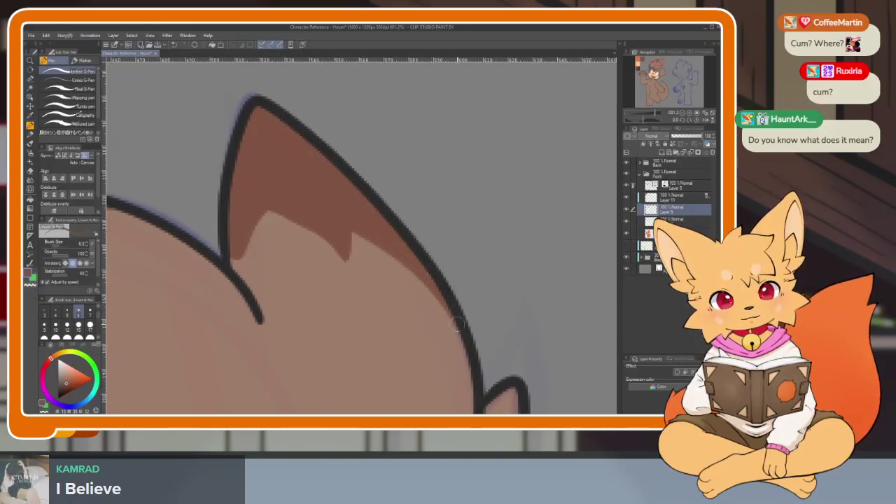
pyautogui.scroll(-5, 460, 347)
pyautogui.scroll(-2, 510, 280)
pyautogui.scroll(5, 508, 259)
pyautogui.scroll(3, 519, 306)
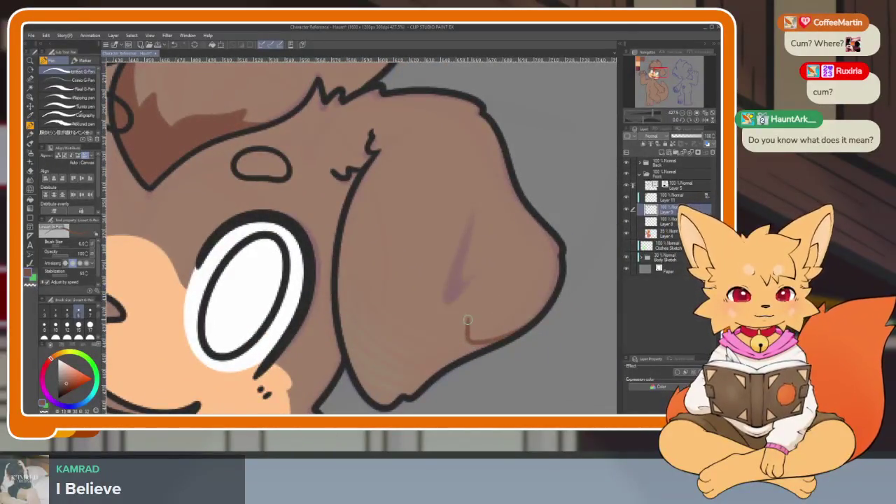
# - Draw a jagged boundary line across the lower ear and fill below it darker brown
pyautogui.moveTo(418, 328); pyautogui.dragTo(405, 275)
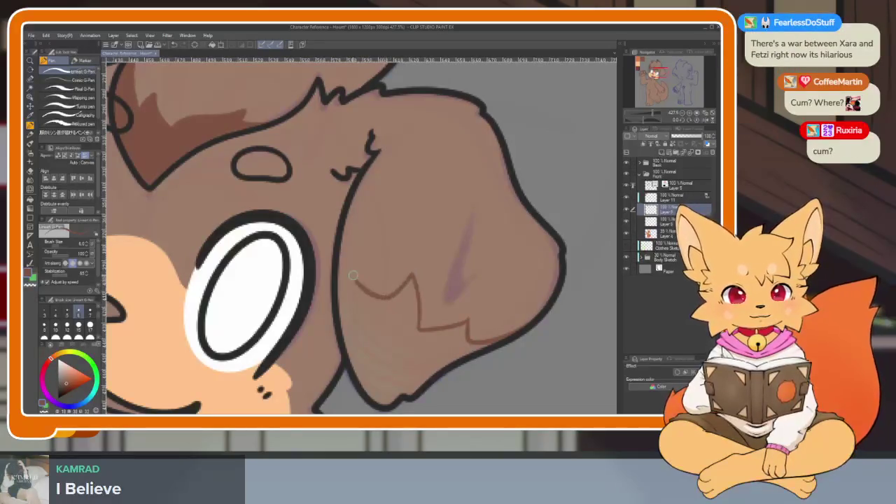
pyautogui.press('g')
pyautogui.click(402, 343)
pyautogui.press('p')
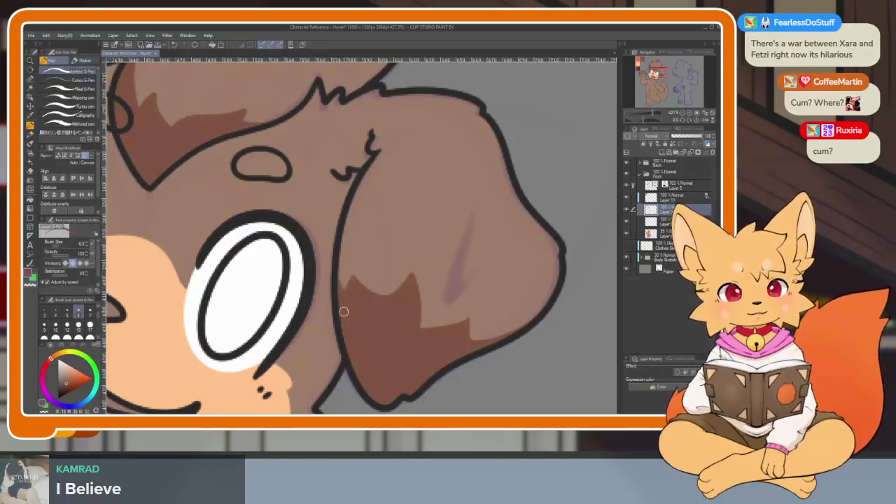
pyautogui.scroll(2, 514, 335)
pyautogui.scroll(2, 425, 336)
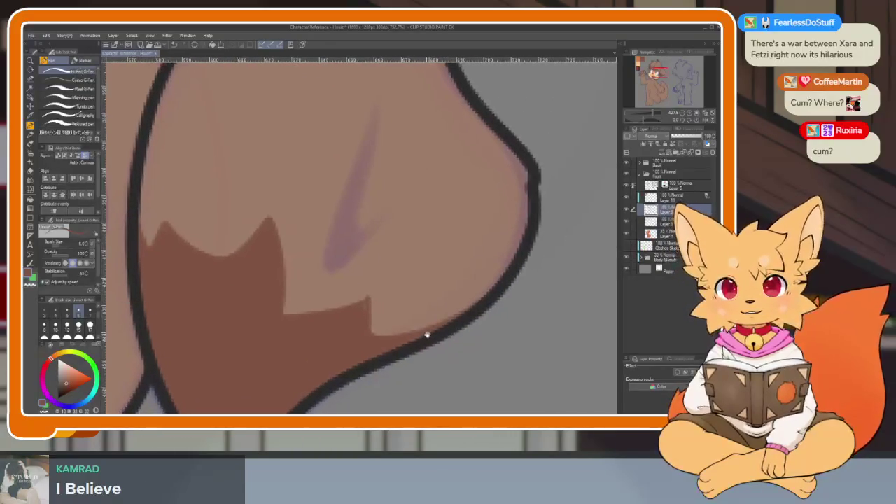
pyautogui.scroll(1, 381, 318)
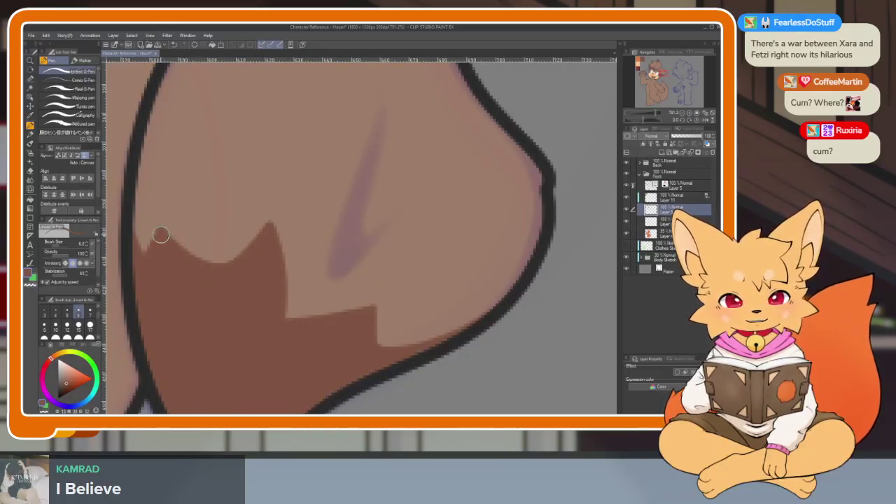
pyautogui.scroll(3, 396, 310)
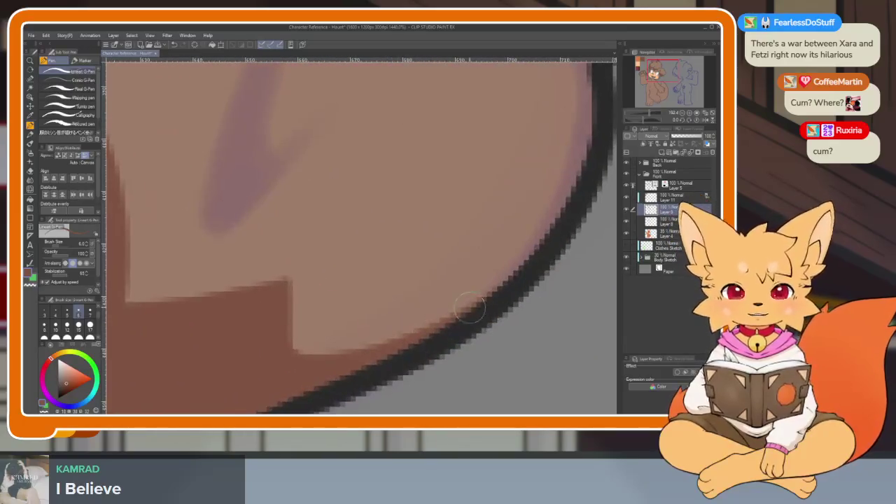
pyautogui.scroll(-5, 420, 294)
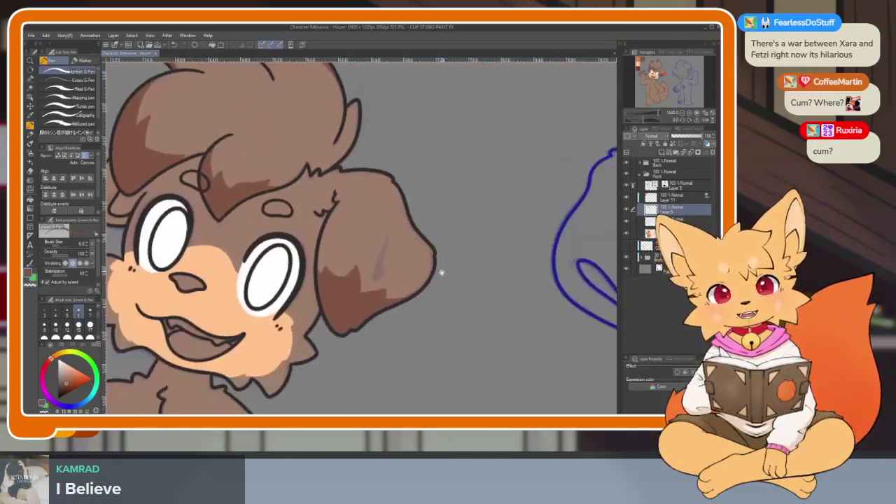
pyautogui.scroll(-3, 434, 296)
pyautogui.scroll(5, 360, 240)
# - Outline the chin fur with a brown G-Pen contour, redrawing it after an undo
pyautogui.press('g')
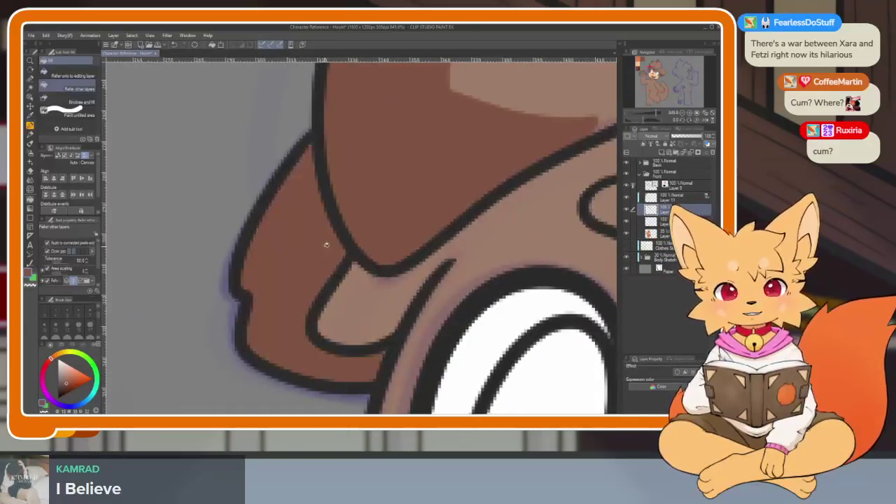
pyautogui.scroll(-4, 326, 244)
pyautogui.scroll(-1, 461, 287)
pyautogui.moveTo(495, 296); pyautogui.dragTo(490, 275)
pyautogui.press('p')
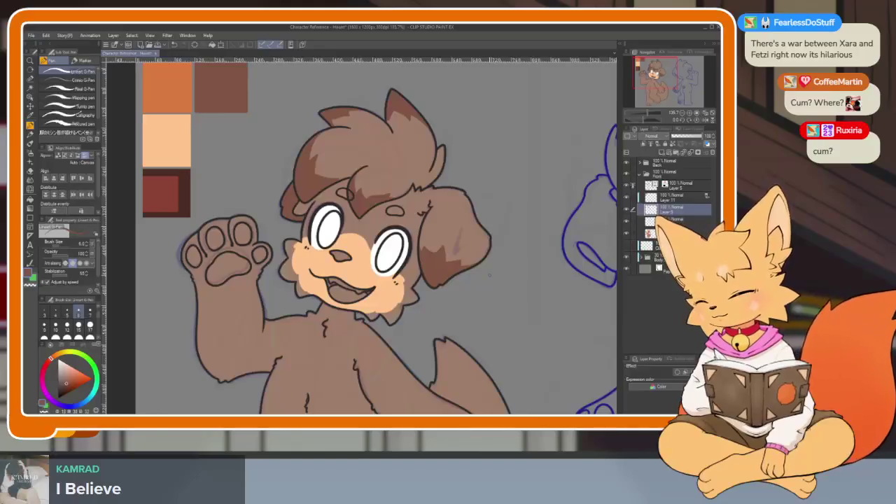
pyautogui.scroll(5, 312, 208)
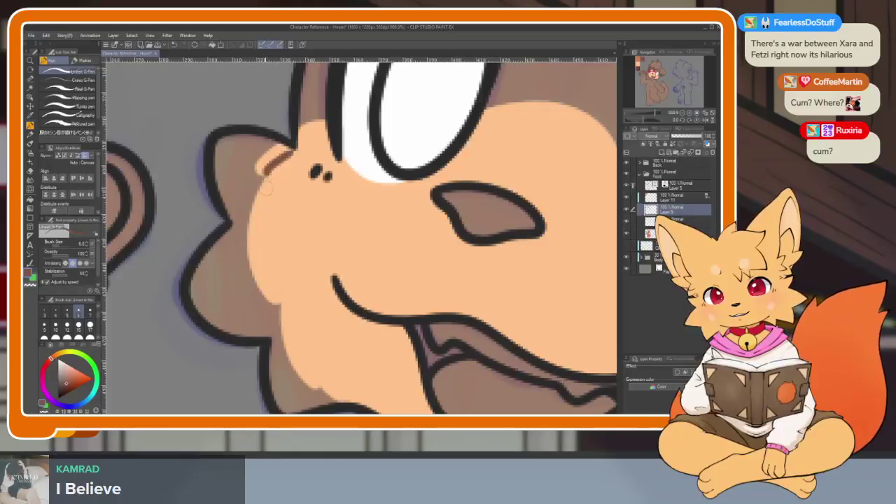
pyautogui.moveTo(273, 222)
pyautogui.mouseDown()
pyautogui.moveTo(257, 239)
pyautogui.moveTo(252, 192)
pyautogui.moveTo(235, 229)
pyautogui.moveTo(290, 261)
pyautogui.mouseUp()
pyautogui.hotkey('ctrl', 'z')
pyautogui.moveTo(262, 186)
pyautogui.mouseDown()
pyautogui.moveTo(242, 234)
pyautogui.moveTo(289, 265)
pyautogui.moveTo(290, 339)
pyautogui.moveTo(340, 348)
pyautogui.mouseUp()
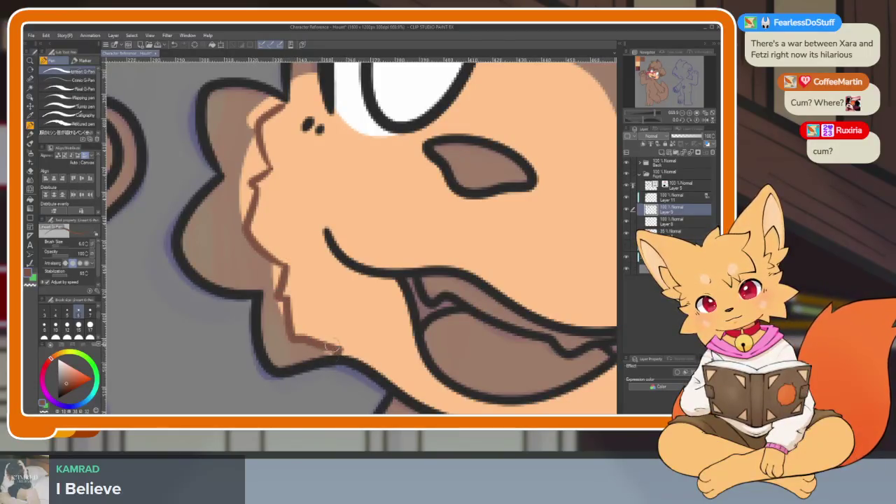
# - Try a dark brown chin fill, then undo it and the brown strokes beside the chin and nose
pyautogui.press('g')
pyautogui.click(224, 210)
pyautogui.scroll(-3, 383, 321)
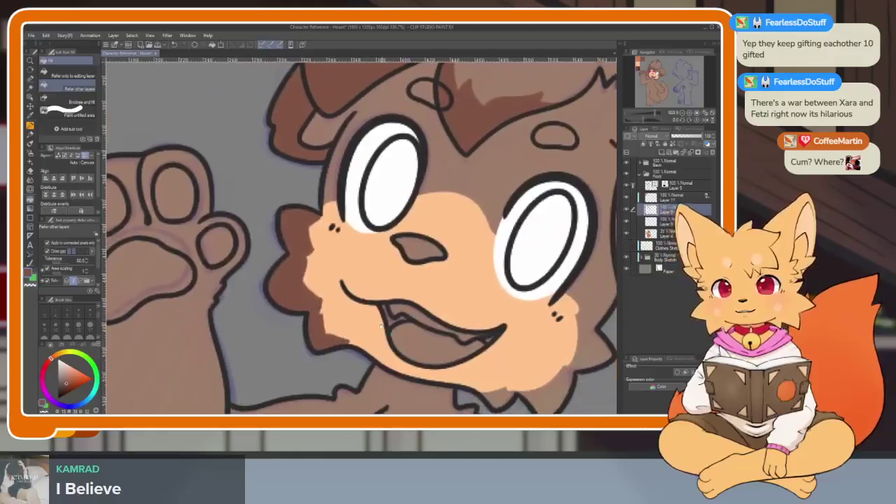
pyautogui.scroll(2, 384, 320)
pyautogui.scroll(2, 384, 321)
pyautogui.scroll(-3, 385, 322)
pyautogui.scroll(2, 386, 325)
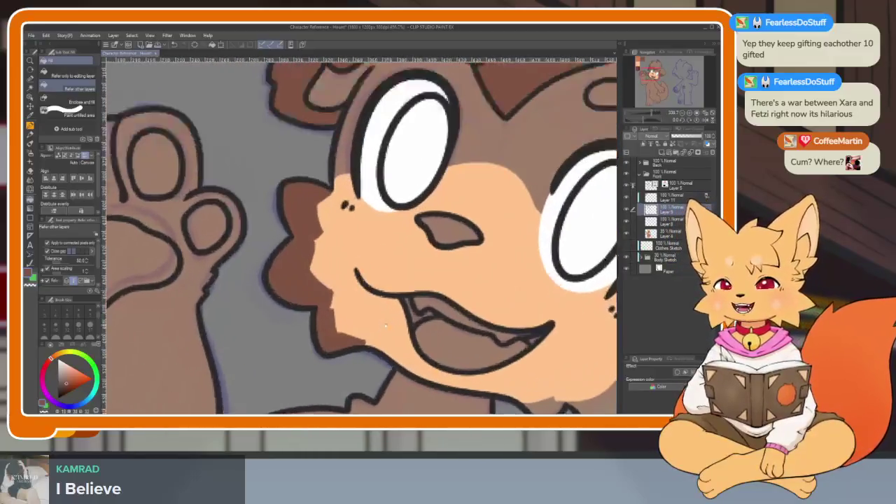
pyautogui.scroll(1, 386, 325)
pyautogui.hotkey('ctrl', 'z')
pyautogui.hotkey('ctrl', 'z')
pyautogui.hotkey('ctrl', 'z')
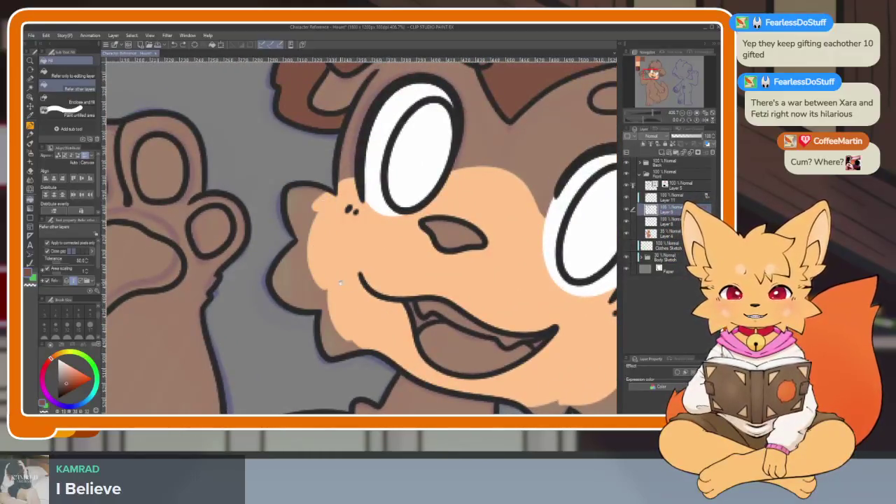
pyautogui.scroll(2, 386, 280)
pyautogui.press('p')
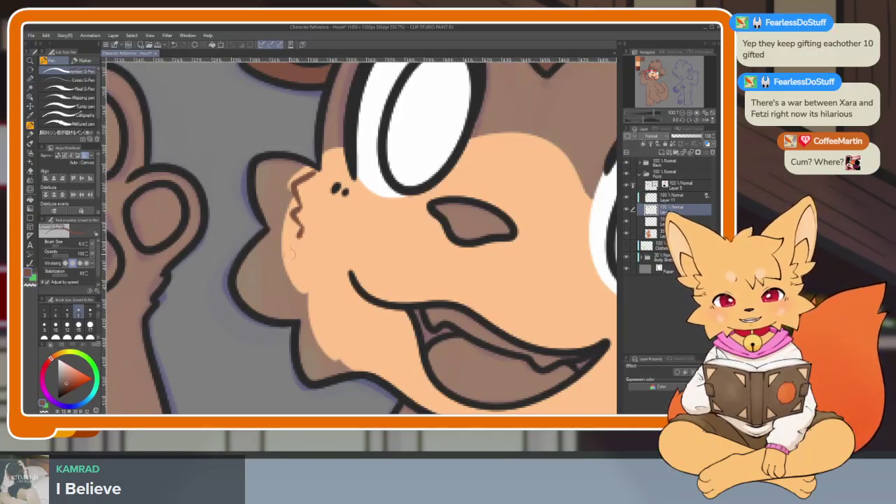
pyautogui.scroll(-1, 336, 295)
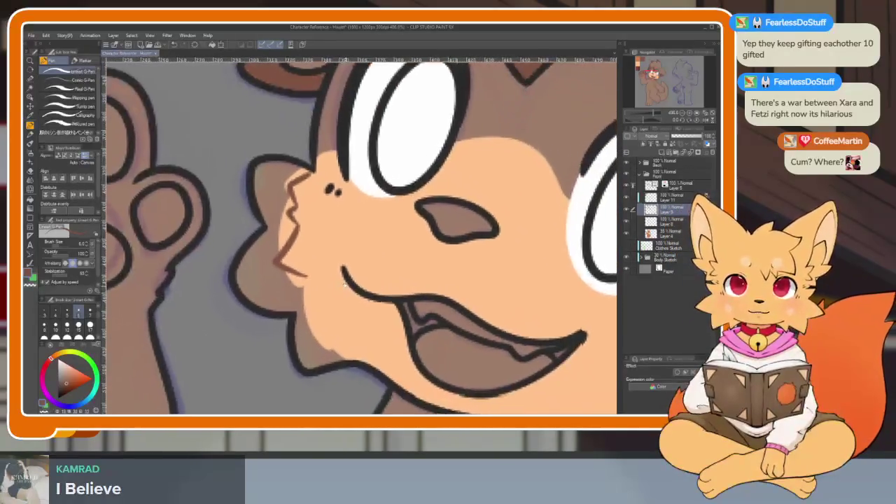
pyautogui.hotkey('ctrl', 'z')
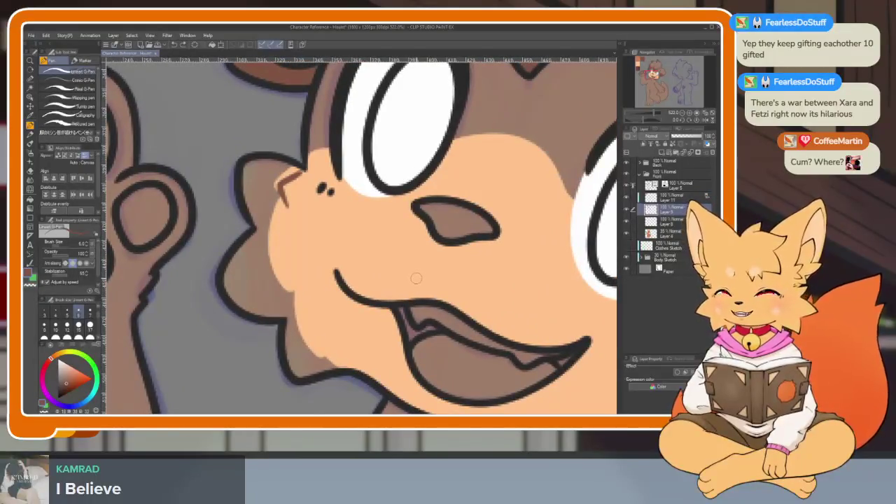
pyautogui.hotkey('ctrl', 'z')
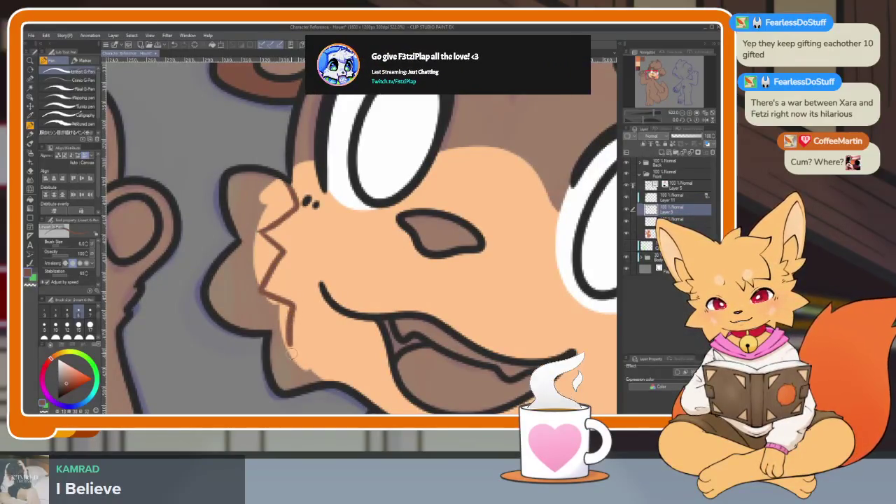
# - Fill the cheek fur left of the muzzle brown, closing its edge with a short brown line
pyautogui.press('g')
pyautogui.click(266, 322)
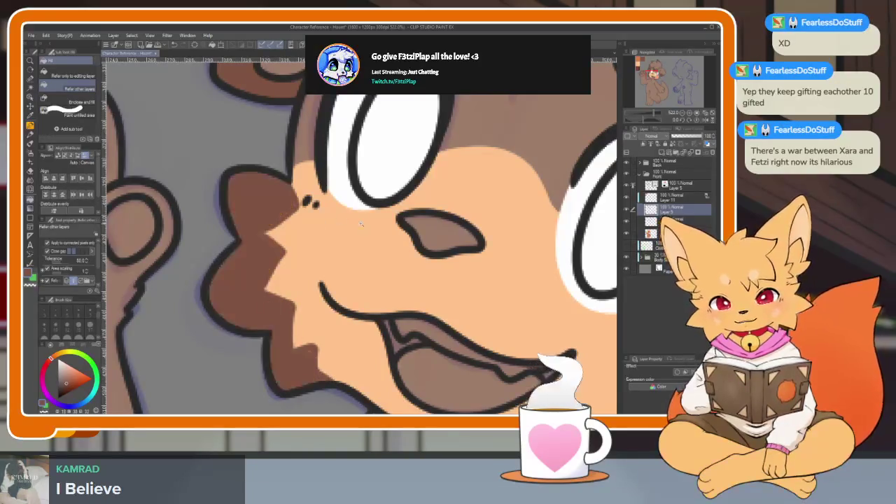
pyautogui.scroll(-5, 266, 322)
pyautogui.scroll(5, 301, 216)
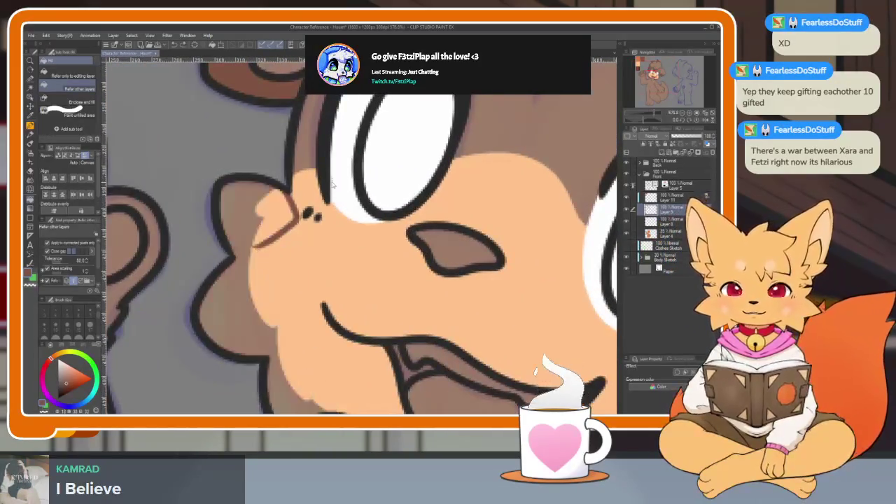
pyautogui.moveTo(295, 228); pyautogui.dragTo(278, 193)
pyautogui.press('p')
pyautogui.moveTo(262, 151)
pyautogui.mouseDown()
pyautogui.moveTo(243, 166)
pyautogui.moveTo(238, 229)
pyautogui.moveTo(264, 360)
pyautogui.mouseUp()
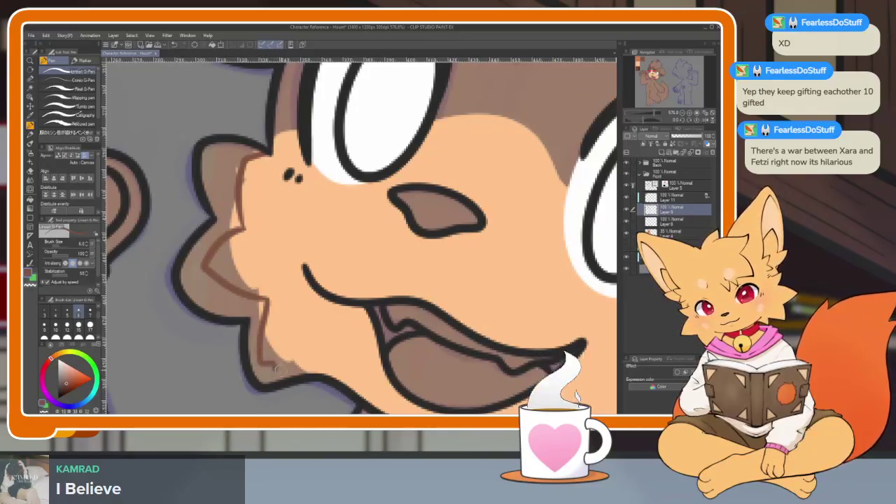
pyautogui.press('g')
pyautogui.click(213, 245)
pyautogui.scroll(-3, 305, 240)
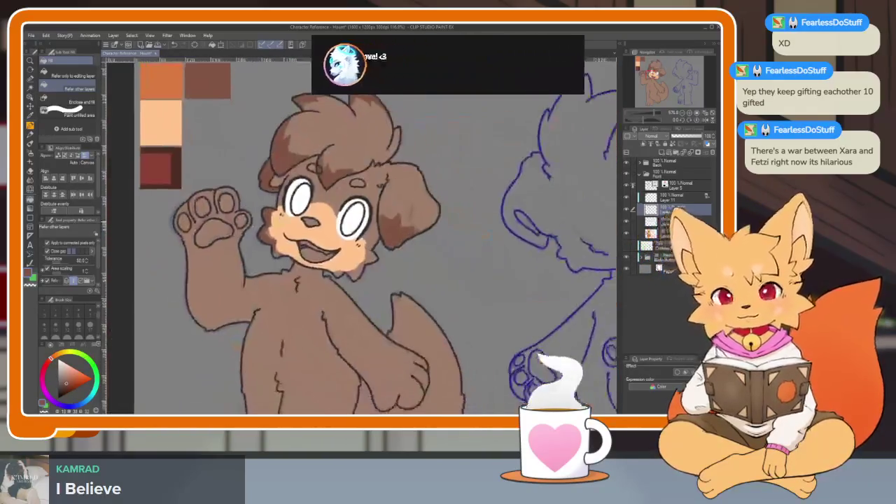
# - Check the colour layer's fill, then try a brown cheek fill on another layer and undo it
pyautogui.scroll(3, 305, 240)
pyautogui.scroll(-5, 305, 240)
pyautogui.scroll(1, 315, 210)
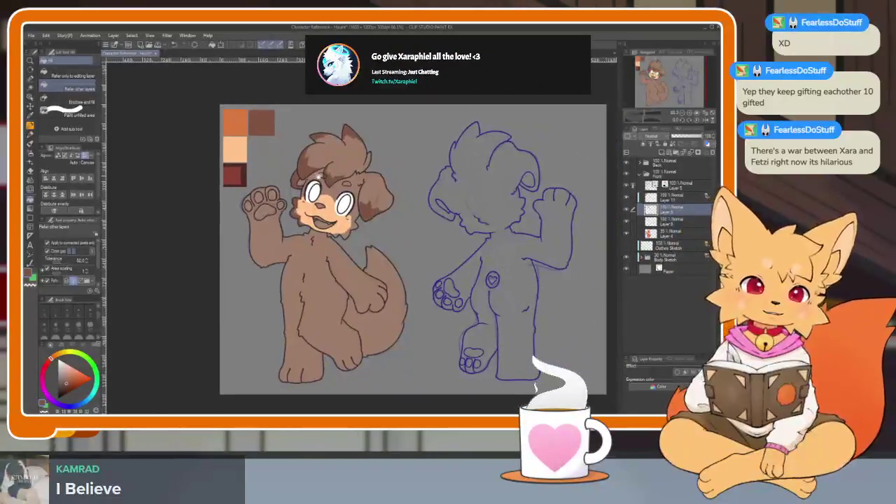
pyautogui.scroll(1, 324, 208)
pyautogui.scroll(3, 324, 207)
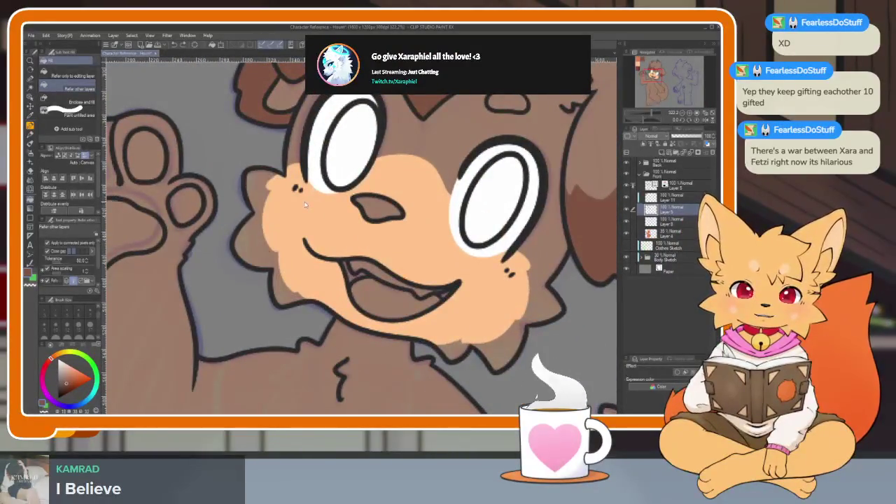
pyautogui.scroll(3, 301, 213)
pyautogui.scroll(1, 299, 217)
pyautogui.click(627, 223)
pyautogui.click(627, 223)
pyautogui.click(672, 221)
pyautogui.click(238, 246)
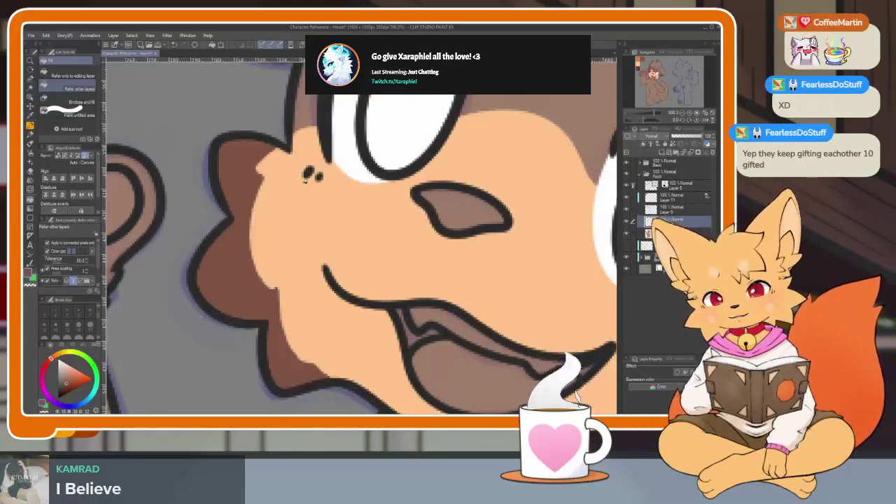
pyautogui.hotkey('ctrl', 'z')
# - Fill the area below the nose with peach
pyautogui.scroll(-5, 455, 246)
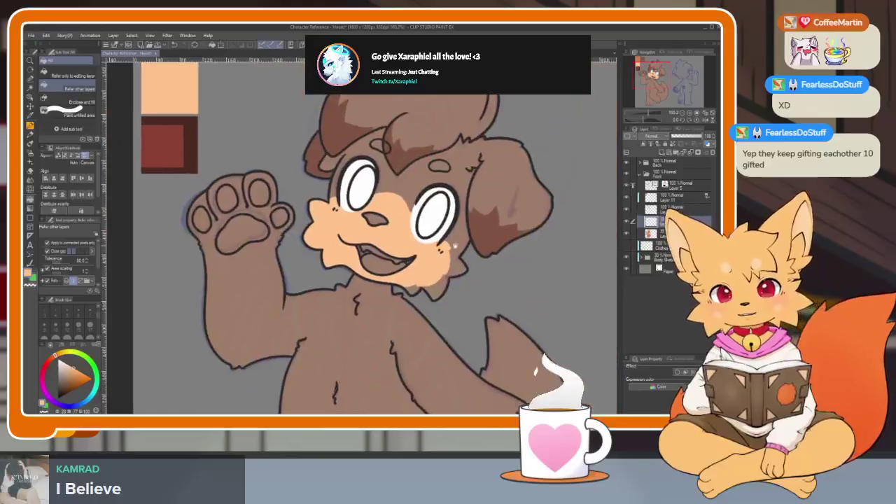
pyautogui.scroll(2, 456, 246)
pyautogui.scroll(3, 492, 299)
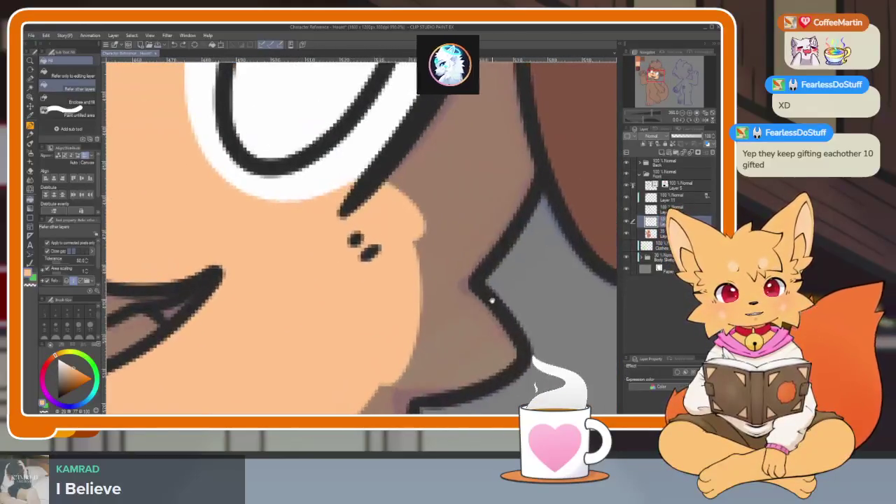
pyautogui.click(439, 258)
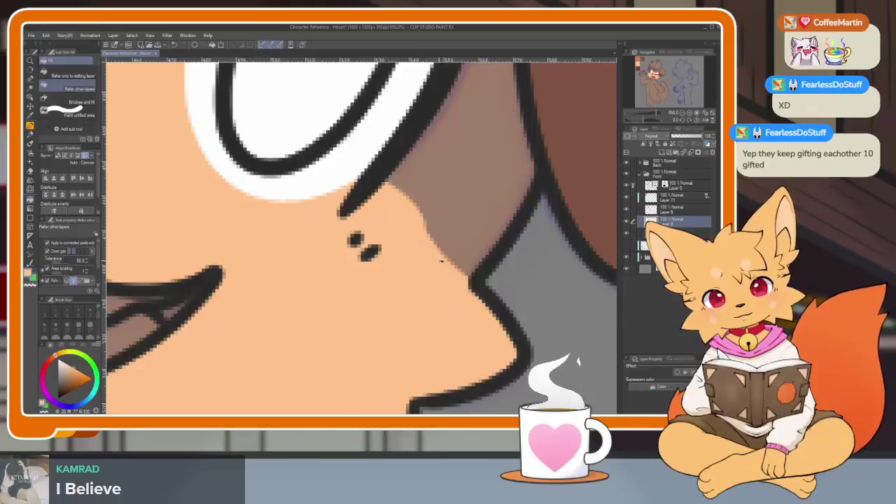
pyautogui.scroll(-3, 439, 258)
pyautogui.scroll(3, 346, 324)
pyautogui.press('p')
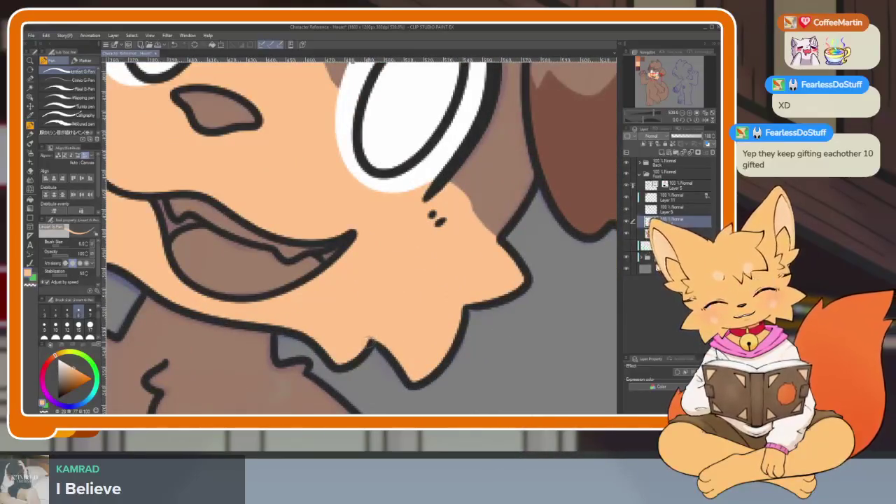
pyautogui.scroll(-5, 324, 314)
pyautogui.scroll(-2, 323, 314)
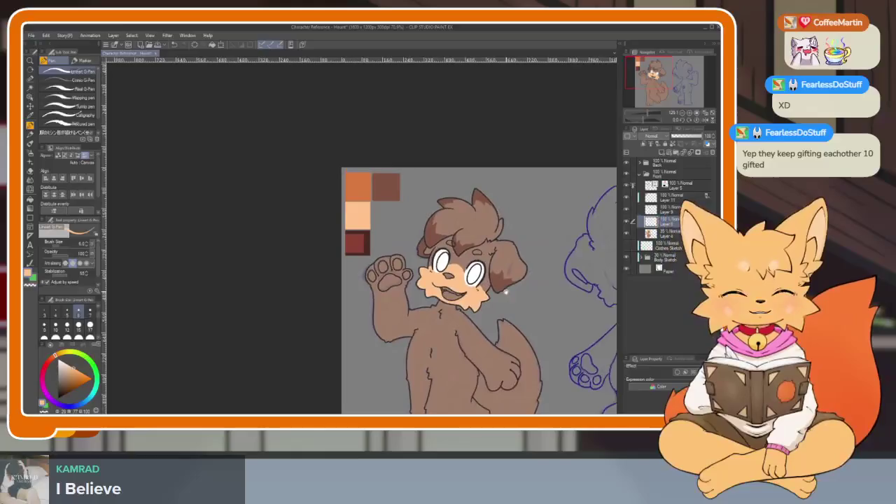
pyautogui.scroll(3, 323, 315)
pyautogui.scroll(1, 461, 158)
pyautogui.scroll(1, 460, 158)
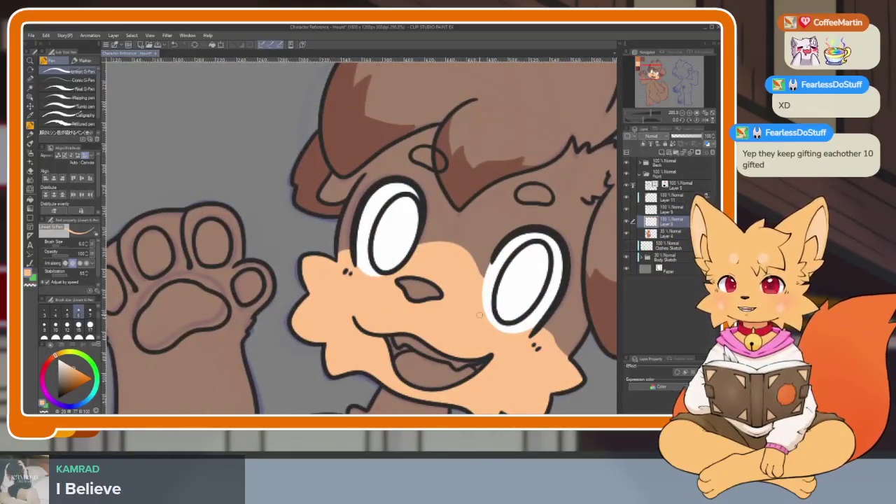
# - Switch to Layer 9 and try a brown fur stroke down the cheek, then undo it
pyautogui.click(676, 209)
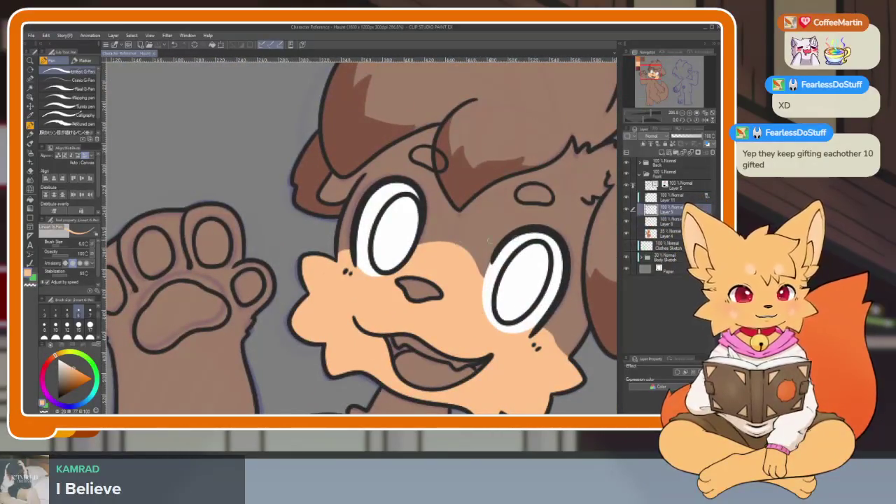
pyautogui.scroll(1, 413, 245)
pyautogui.scroll(1, 414, 245)
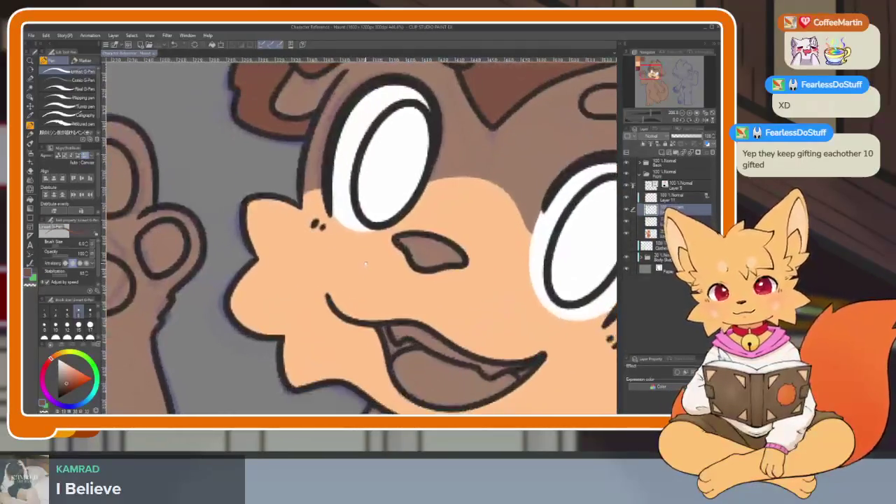
pyautogui.moveTo(414, 245); pyautogui.dragTo(388, 238)
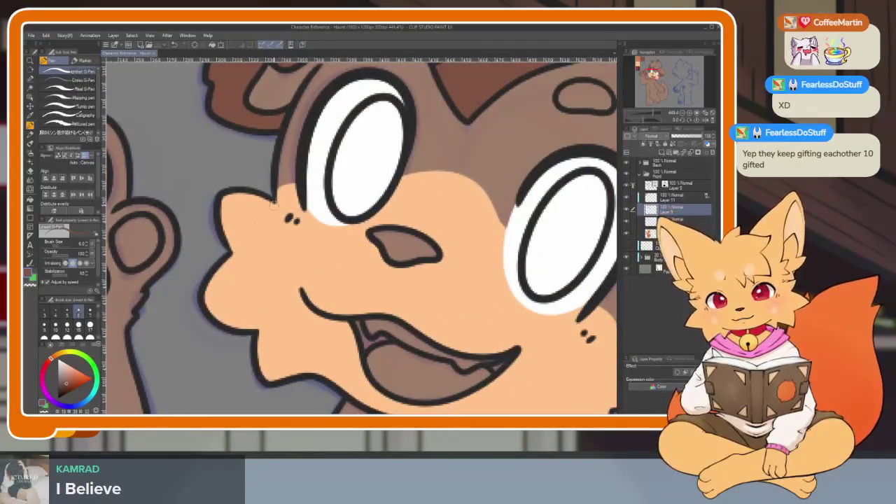
pyautogui.moveTo(245, 216); pyautogui.dragTo(269, 263)
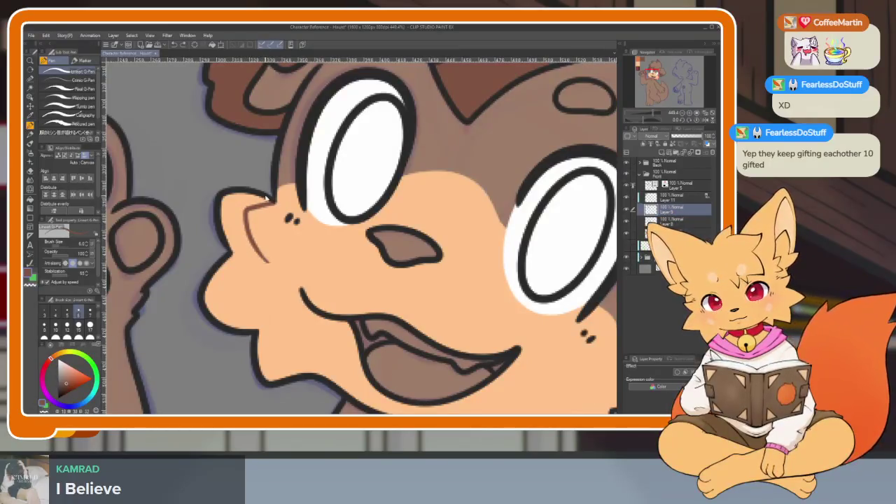
pyautogui.hotkey('ctrl', 'z')
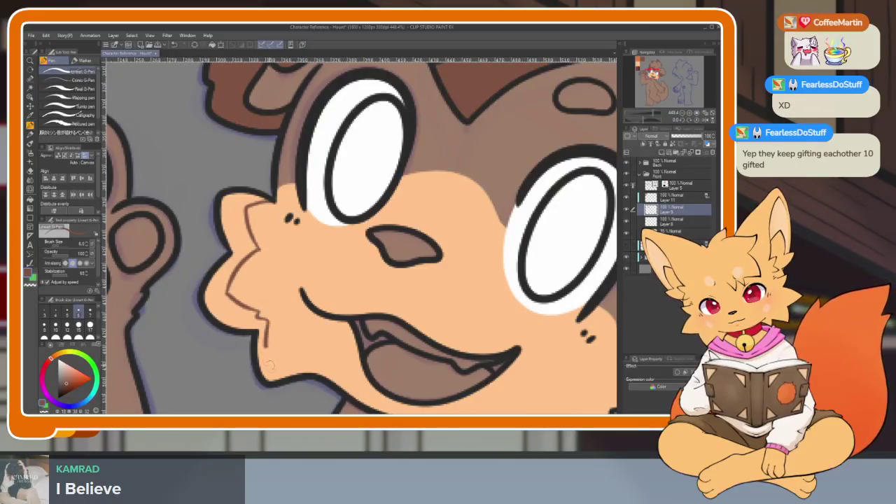
pyautogui.press('g')
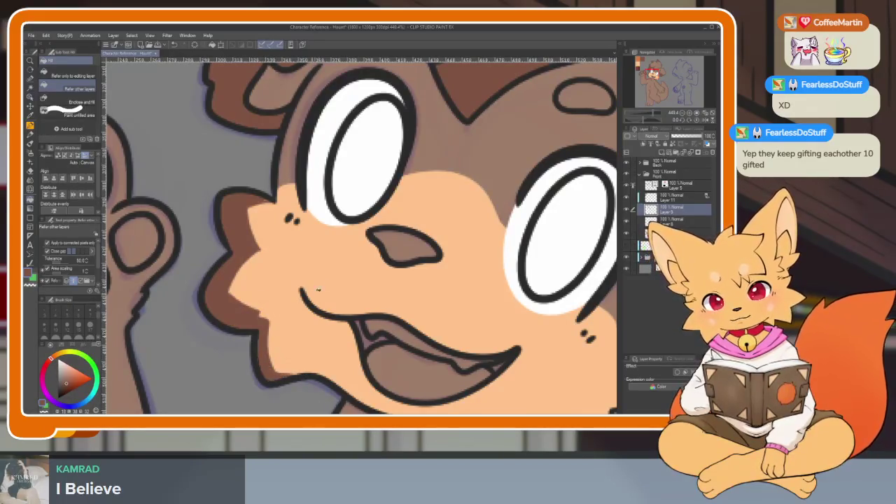
pyautogui.scroll(-10, 358, 236)
pyautogui.scroll(8, 380, 268)
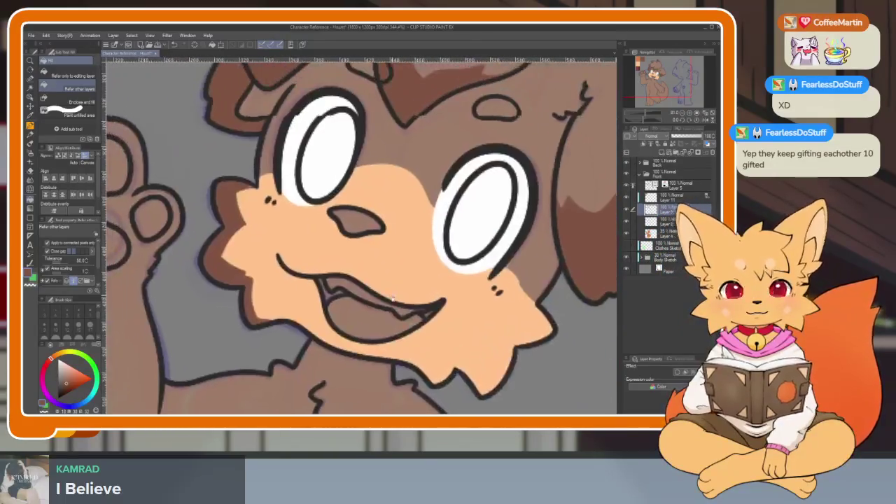
pyautogui.scroll(5, 480, 230)
# - Draw brown fur edges along the right cheek and chin, then fill the chin and jaw gaps brown
pyautogui.press('p')
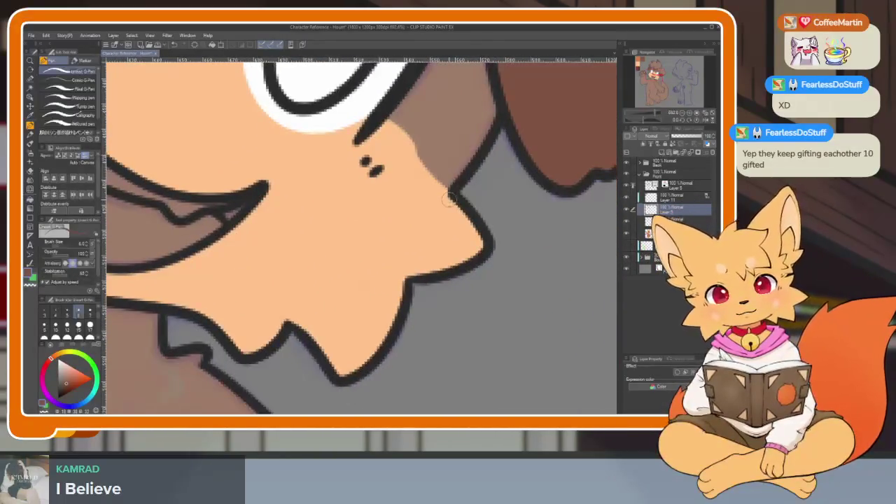
pyautogui.moveTo(461, 236); pyautogui.dragTo(420, 249)
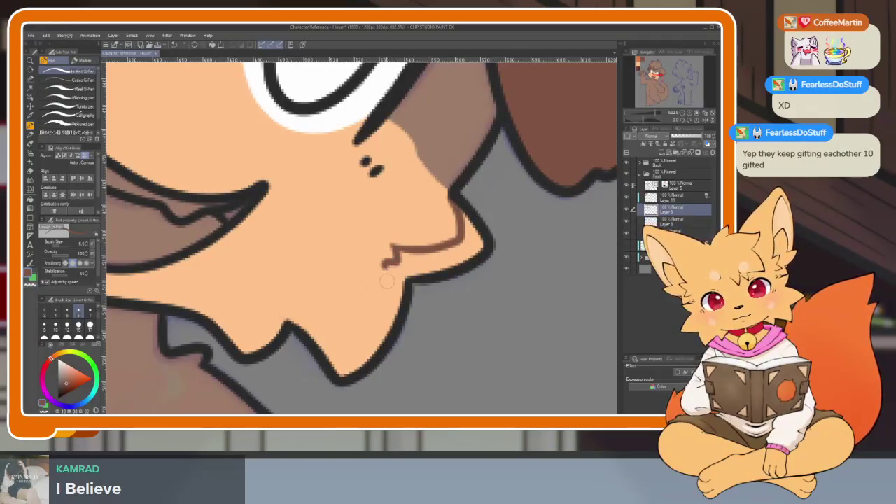
pyautogui.moveTo(386, 275); pyautogui.dragTo(348, 341)
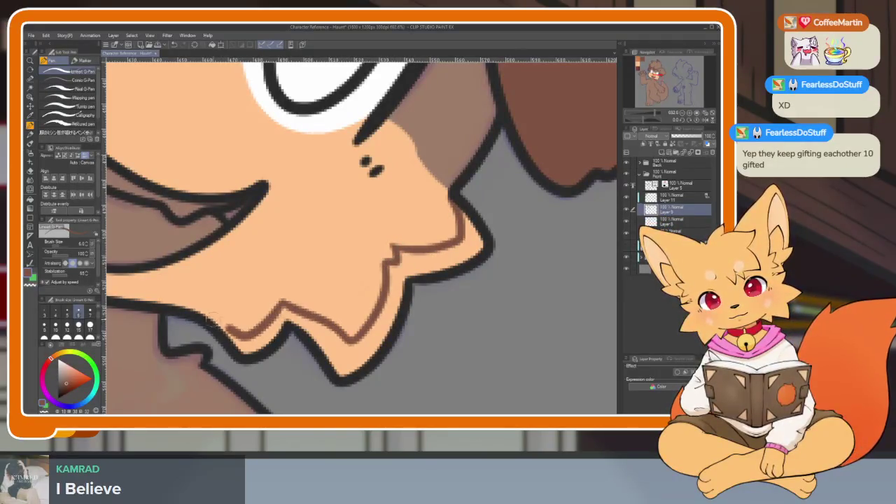
pyautogui.press('g')
pyautogui.click(265, 336)
pyautogui.click(294, 329)
pyautogui.press('p')
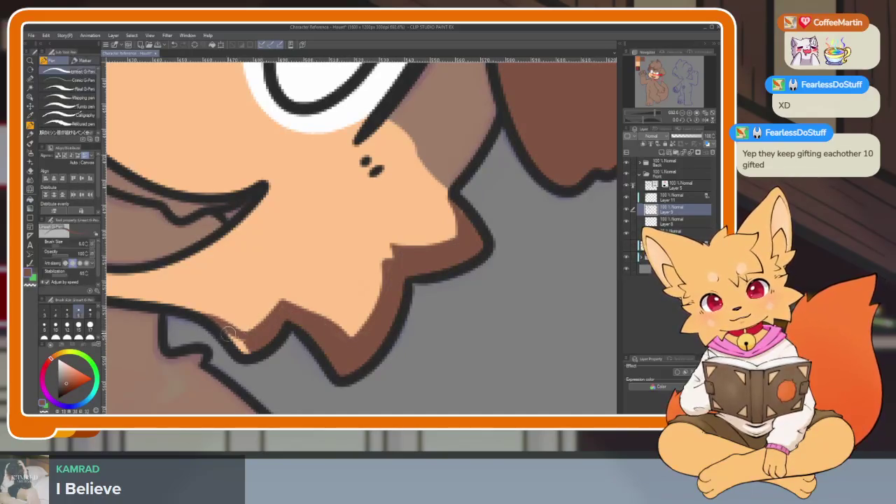
pyautogui.moveTo(228, 332); pyautogui.dragTo(244, 342)
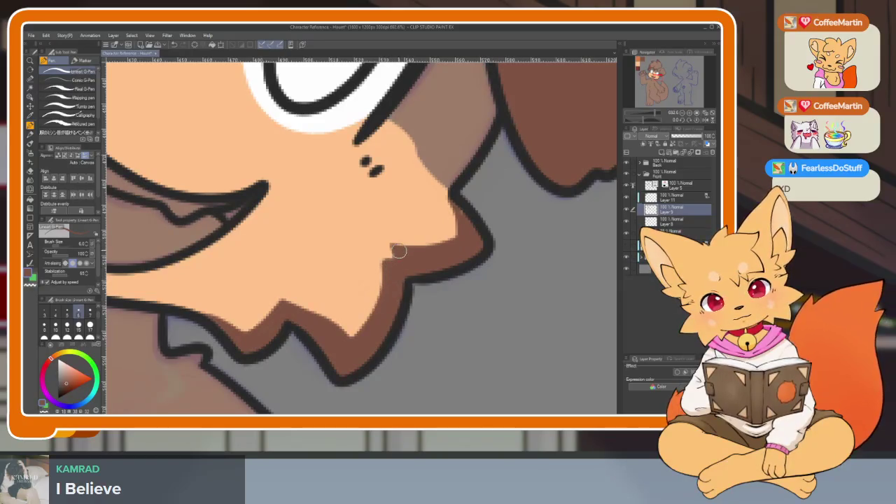
# - Hide the side palettes with Tab to widen the canvas
pyautogui.scroll(-2, 464, 244)
pyautogui.scroll(-5, 536, 287)
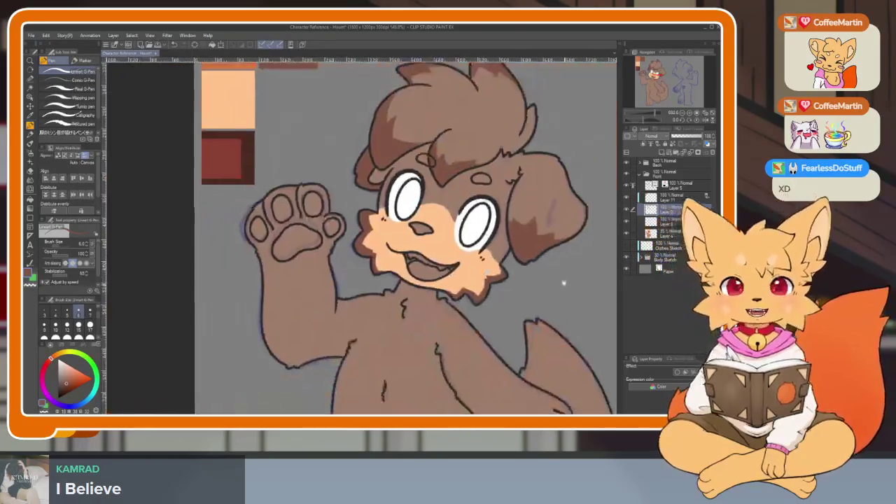
pyautogui.scroll(-3, 538, 285)
pyautogui.scroll(3, 538, 285)
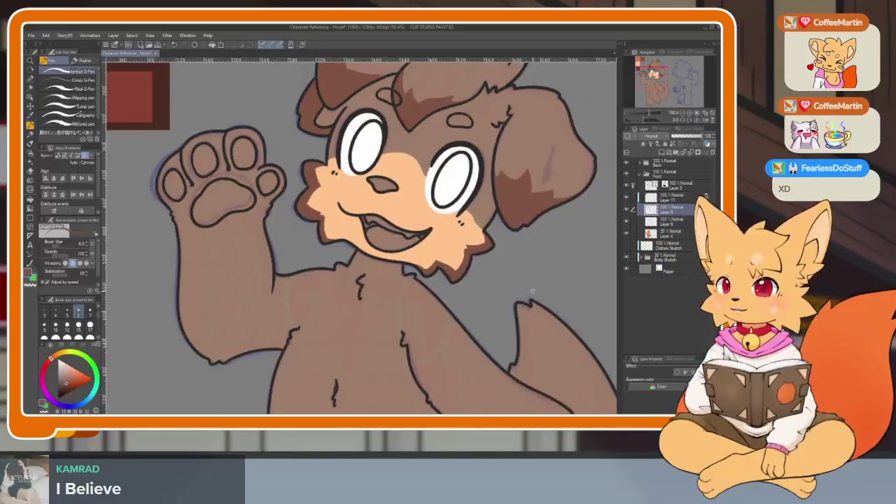
pyautogui.scroll(1, 525, 290)
pyautogui.scroll(1, 508, 297)
pyautogui.scroll(2, 507, 297)
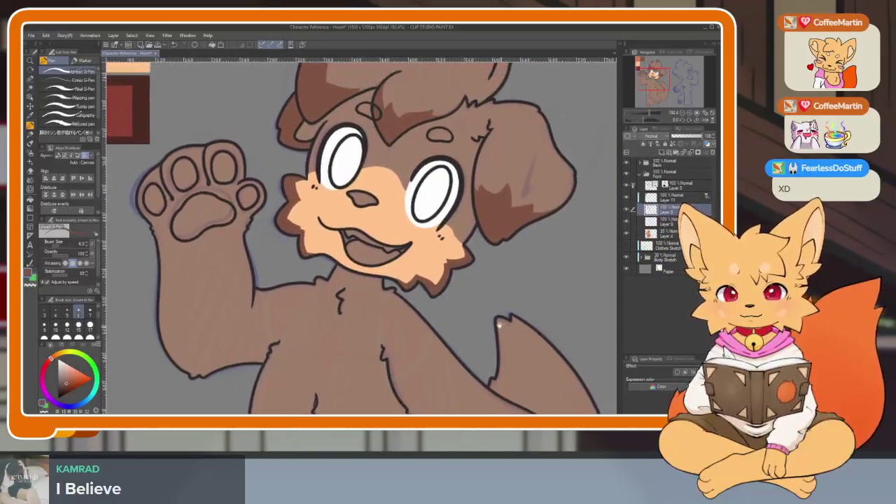
pyautogui.press('Tab')
pyautogui.press('Tab')
pyautogui.press('Tab')
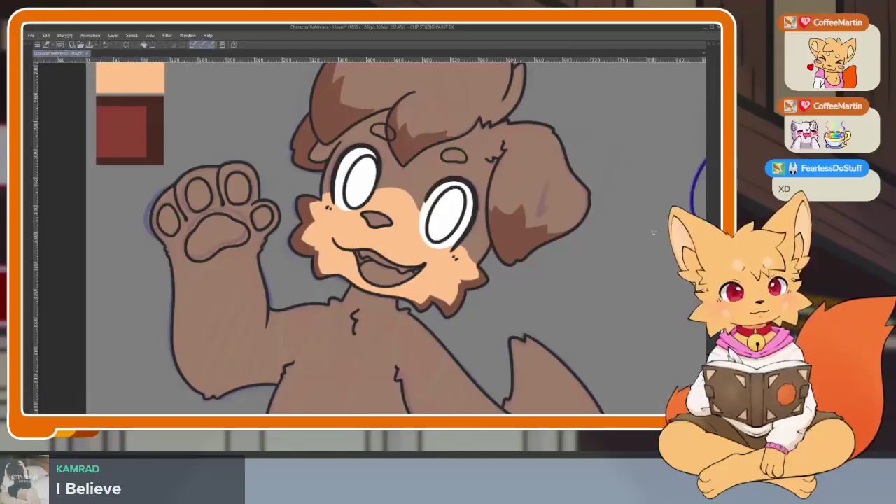
pyautogui.scroll(-3, 402, 252)
pyautogui.scroll(2, 339, 207)
pyautogui.scroll(2, 350, 194)
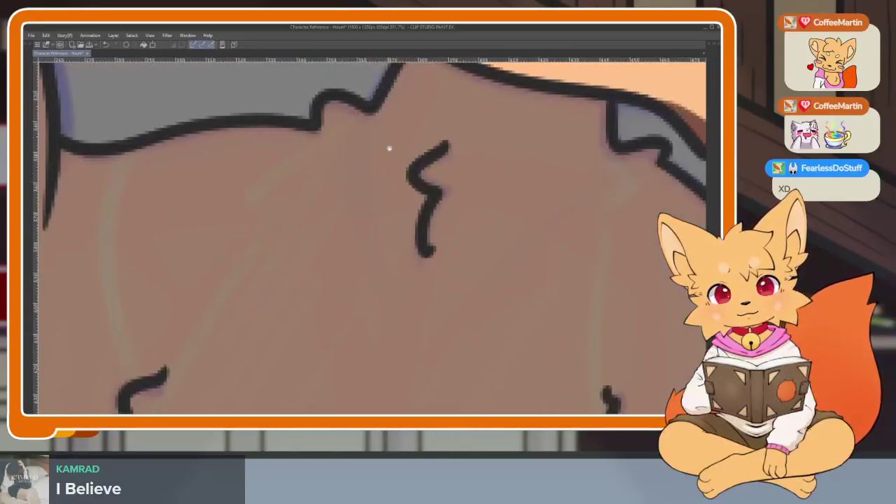
pyautogui.scroll(2, 387, 148)
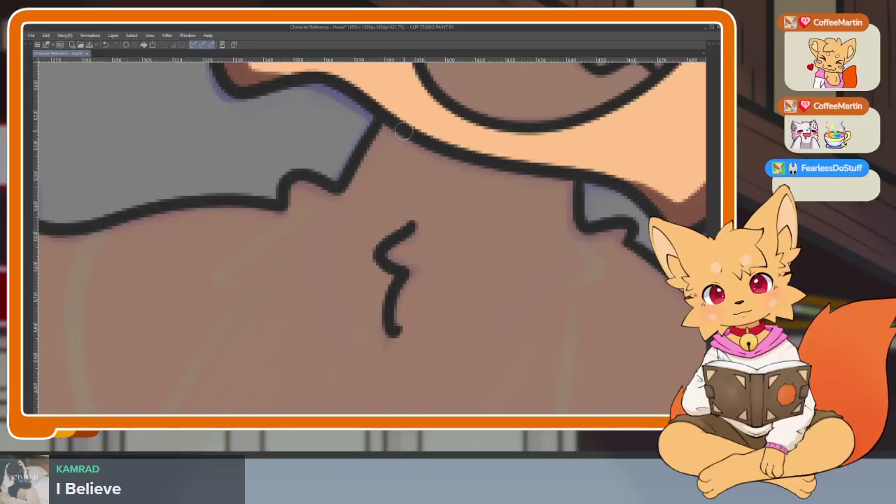
# - Draw light orange outline strokes down the neck and the right side of the chest
pyautogui.moveTo(380, 159)
pyautogui.mouseDown()
pyautogui.moveTo(332, 219)
pyautogui.moveTo(230, 288)
pyautogui.mouseUp()
pyautogui.scroll(-3, 464, 282)
pyautogui.scroll(3, 460, 225)
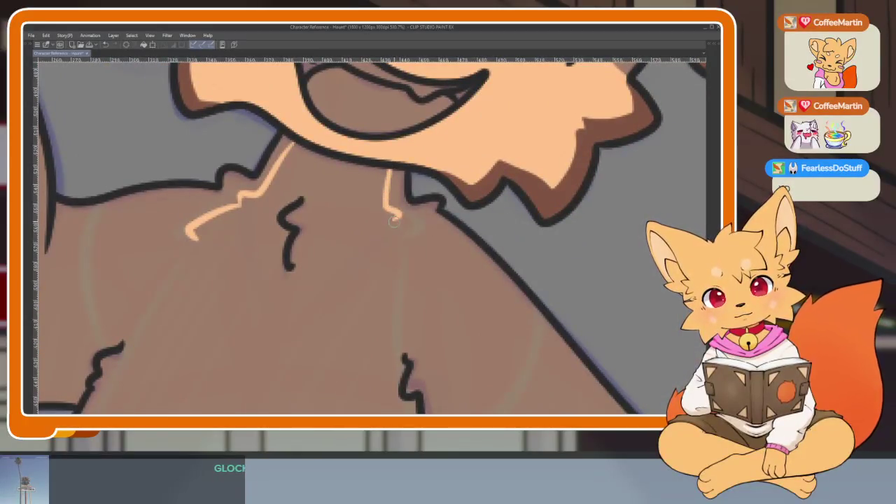
pyautogui.moveTo(401, 268); pyautogui.dragTo(400, 362)
pyautogui.scroll(-3, 399, 362)
pyautogui.scroll(2, 428, 282)
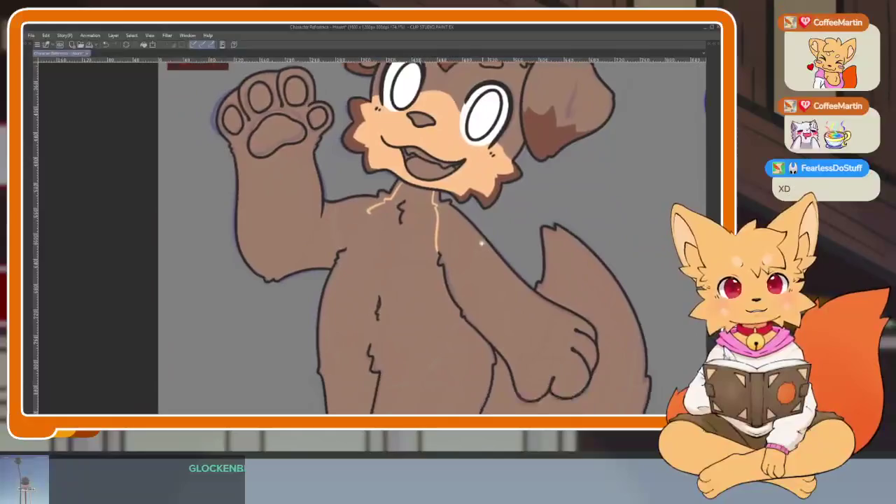
pyautogui.scroll(1, 428, 282)
# - Erase the stray orange line on the left neck and redraw the lower end of the belly outline
pyautogui.moveTo(428, 283); pyautogui.dragTo(383, 206)
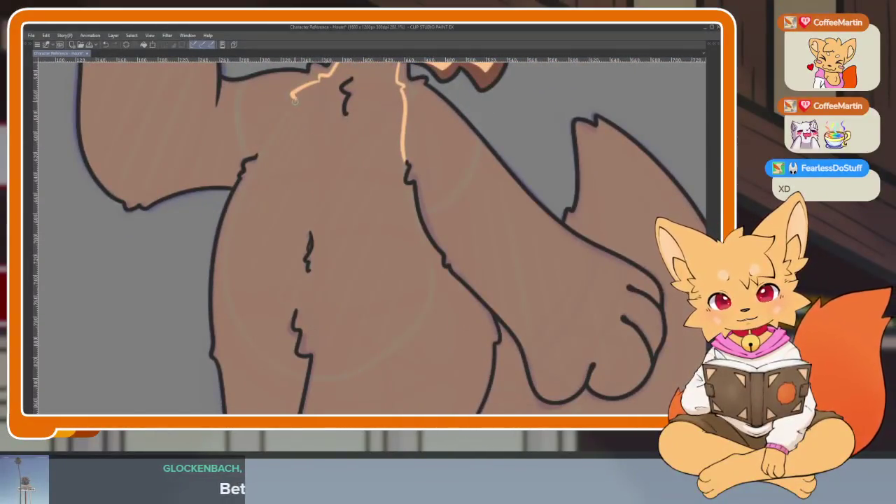
pyautogui.moveTo(228, 265); pyautogui.dragTo(286, 122)
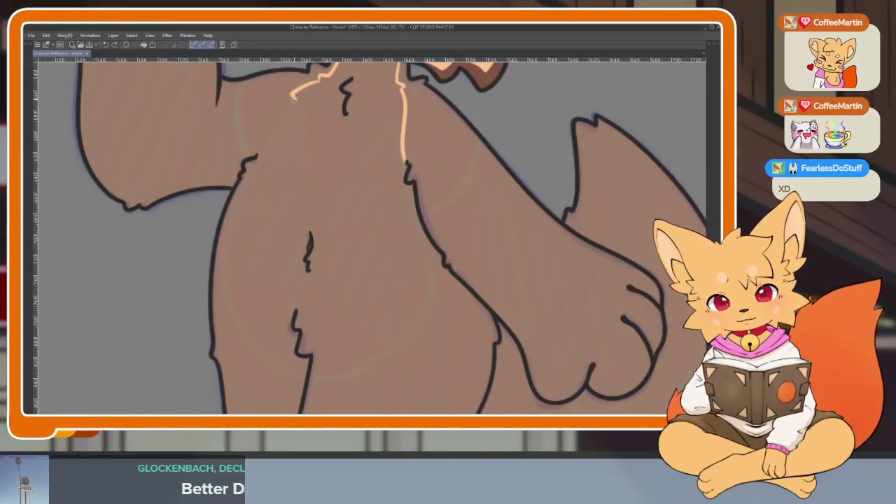
pyautogui.moveTo(252, 177); pyautogui.dragTo(293, 103)
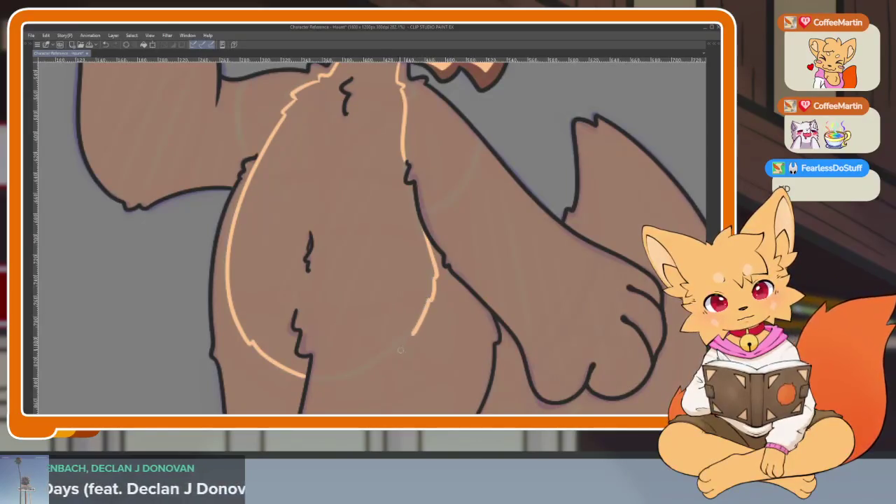
pyautogui.hotkey('ctrl', 'z')
pyautogui.moveTo(405, 337); pyautogui.dragTo(329, 375)
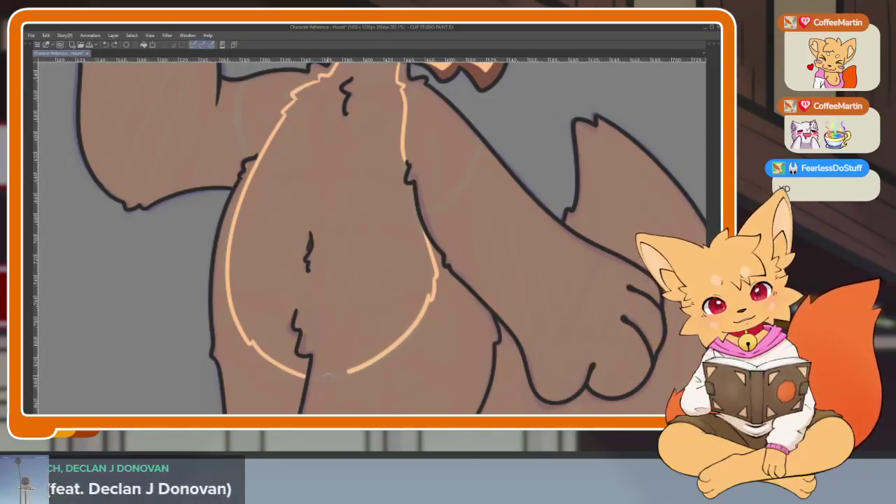
pyautogui.scroll(3, 318, 357)
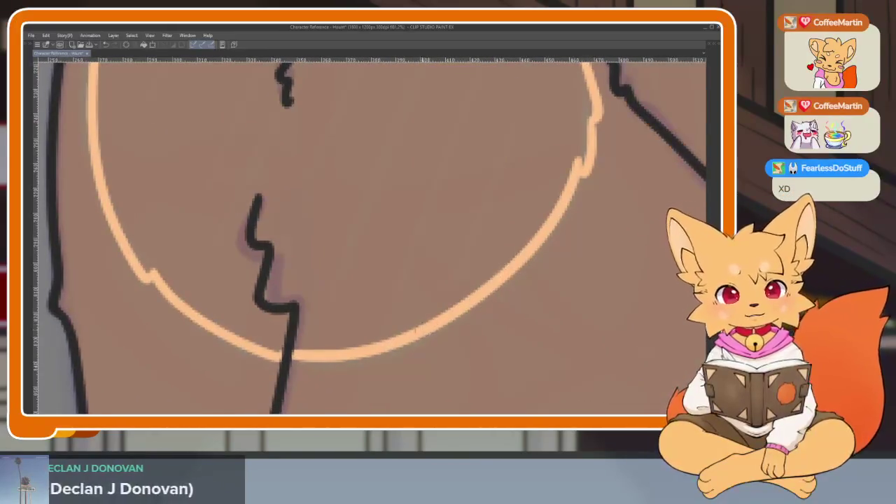
pyautogui.scroll(-2, 239, 328)
pyautogui.scroll(-2, 396, 261)
pyautogui.scroll(-1, 420, 287)
pyautogui.scroll(-1, 450, 314)
pyautogui.scroll(3, 462, 284)
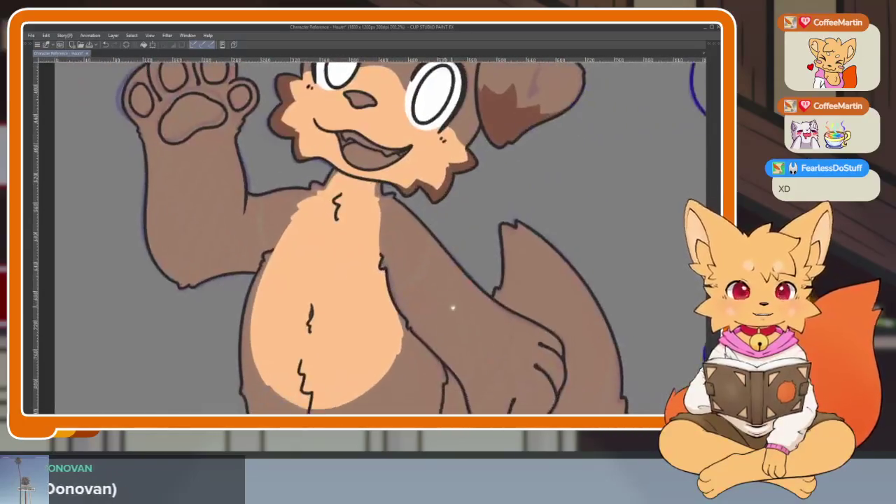
pyautogui.scroll(2, 443, 301)
pyautogui.scroll(2, 415, 281)
pyautogui.scroll(-1, 420, 294)
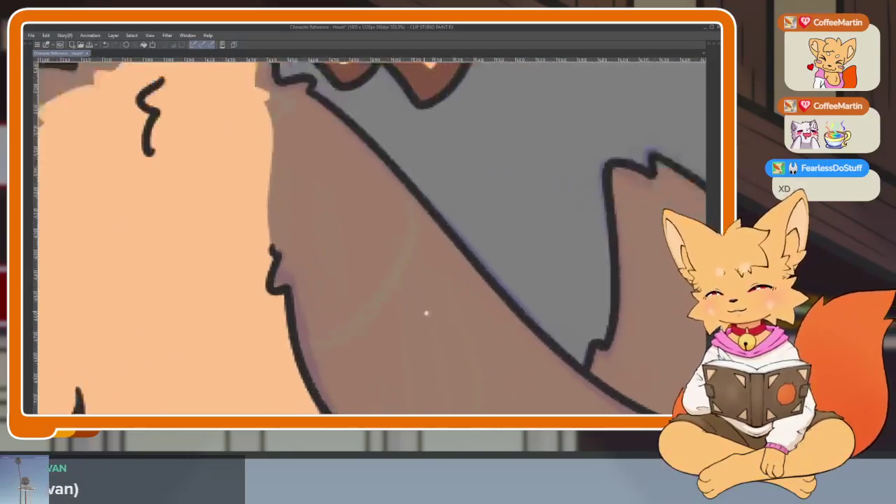
pyautogui.scroll(-1, 426, 304)
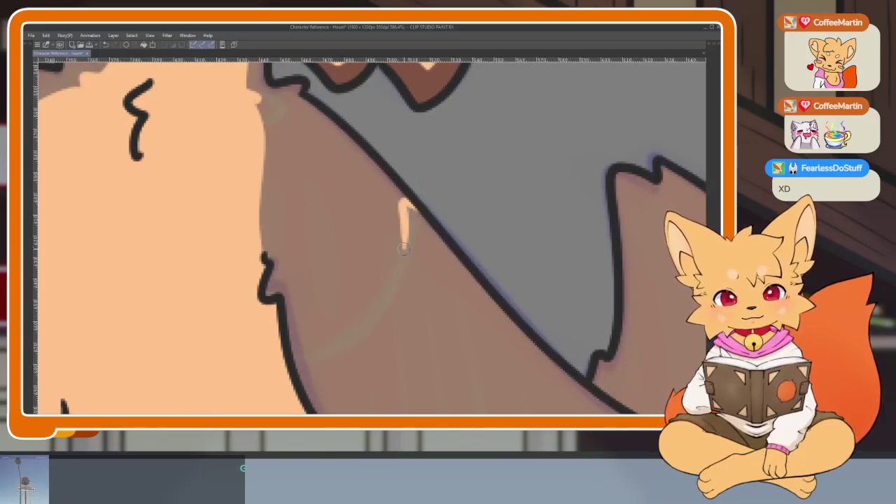
pyautogui.moveTo(392, 260); pyautogui.dragTo(334, 339)
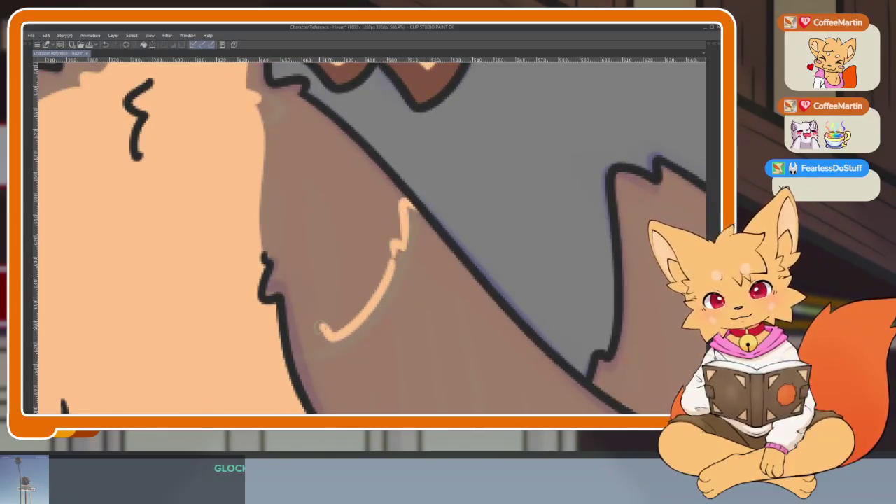
pyautogui.scroll(-2, 286, 338)
pyautogui.scroll(-1, 392, 308)
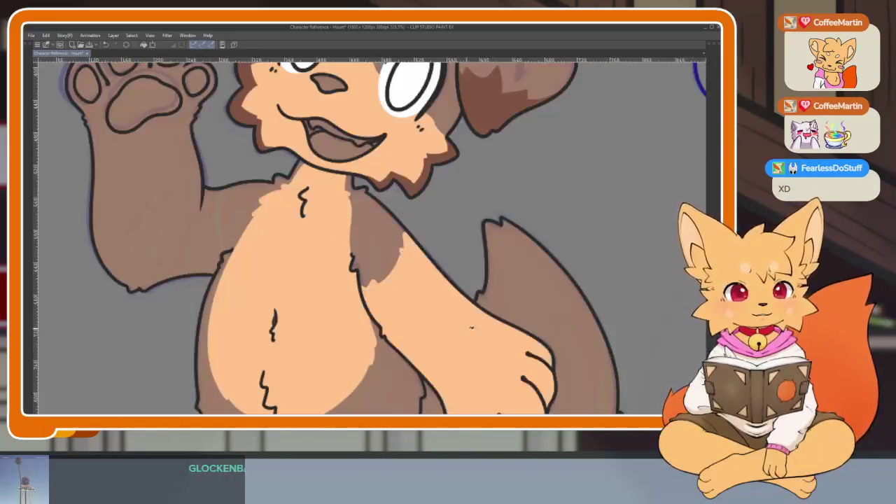
pyautogui.scroll(-3, 490, 286)
pyautogui.scroll(4, 490, 284)
pyautogui.scroll(3, 339, 248)
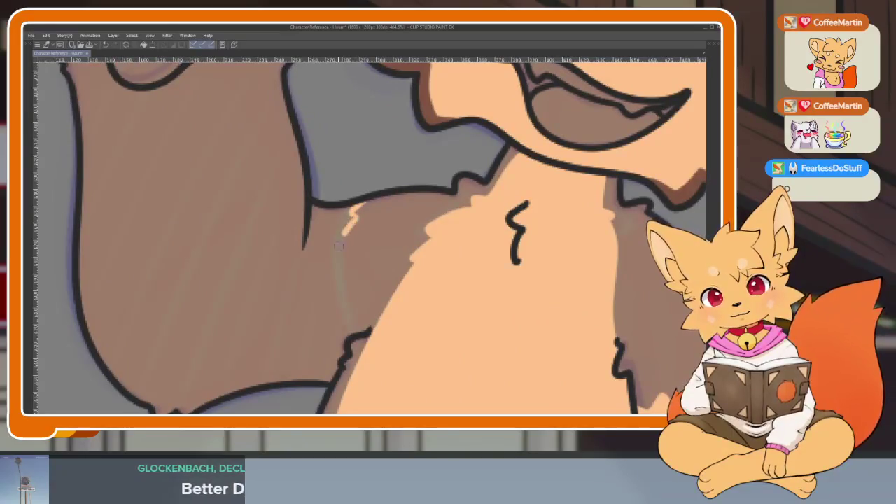
pyautogui.moveTo(340, 245); pyautogui.dragTo(329, 328)
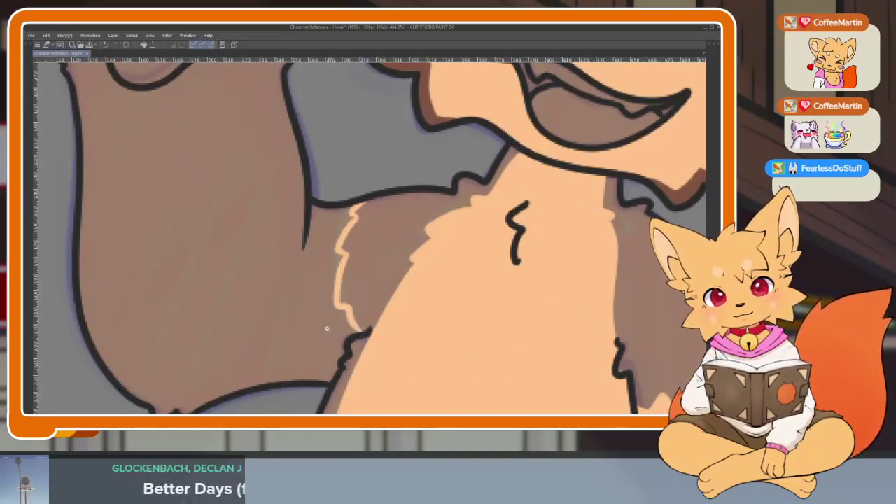
pyautogui.scroll(-5, 329, 327)
pyautogui.scroll(5, 463, 279)
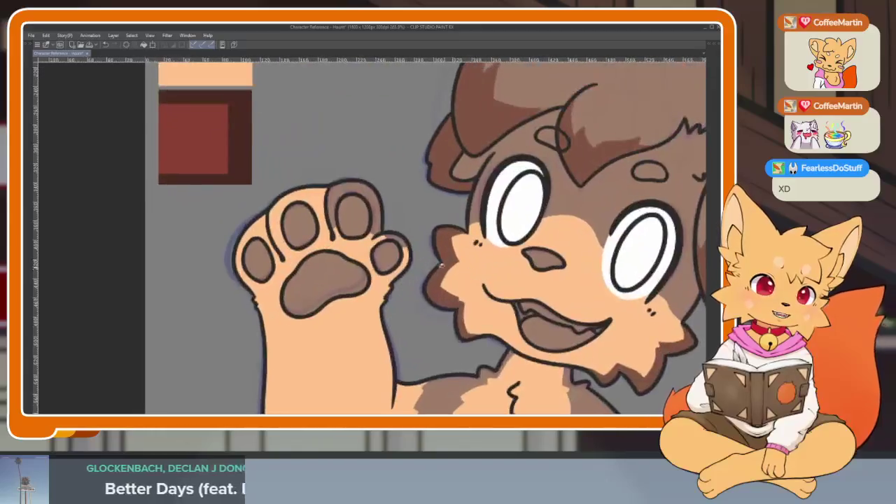
pyautogui.scroll(-5, 463, 279)
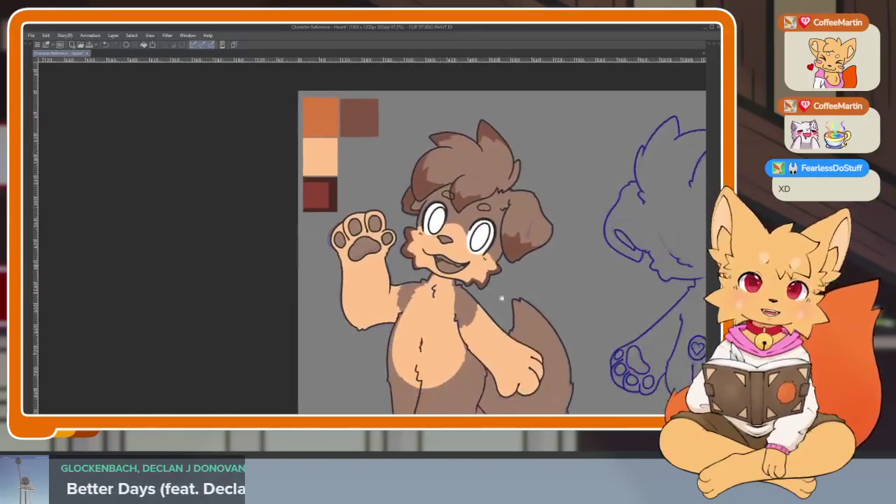
pyautogui.scroll(2, 500, 314)
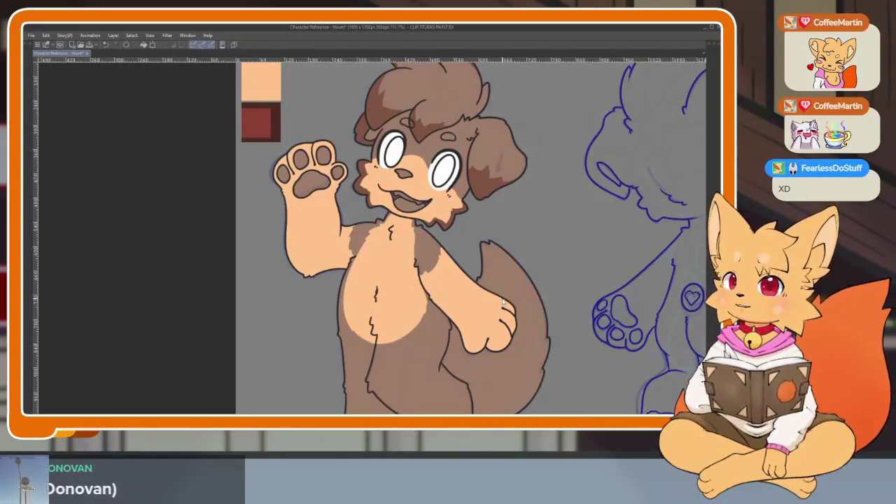
pyautogui.hotkey('ctrl', 'z')
pyautogui.hotkey('ctrl', 'z')
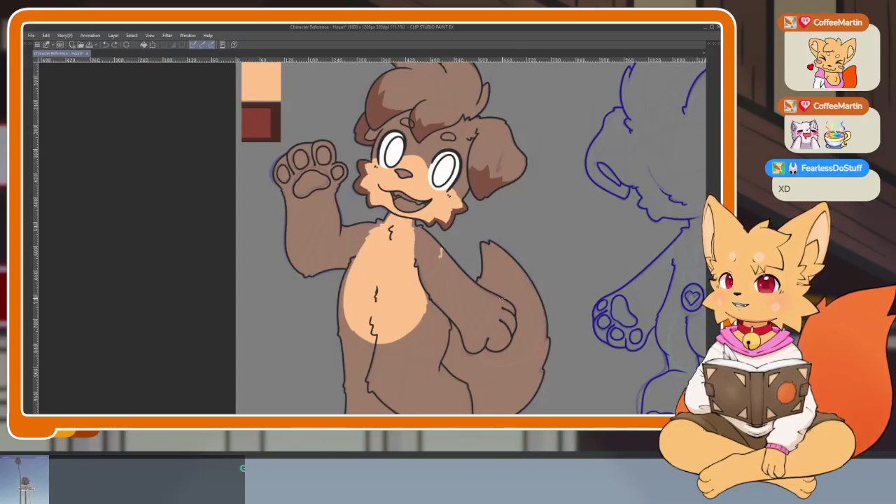
pyautogui.hotkey('ctrl', 'y')
pyautogui.hotkey('ctrl', 'y')
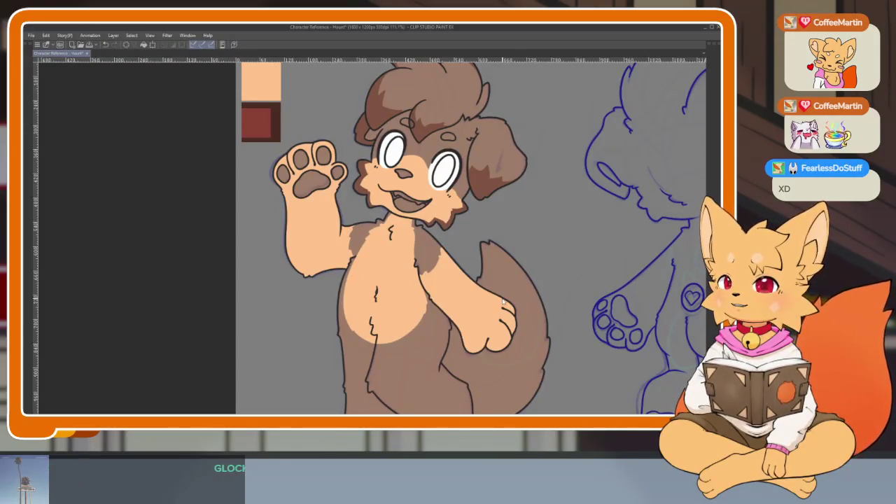
pyautogui.hotkey('ctrl', 'z')
pyautogui.hotkey('ctrl', 'z')
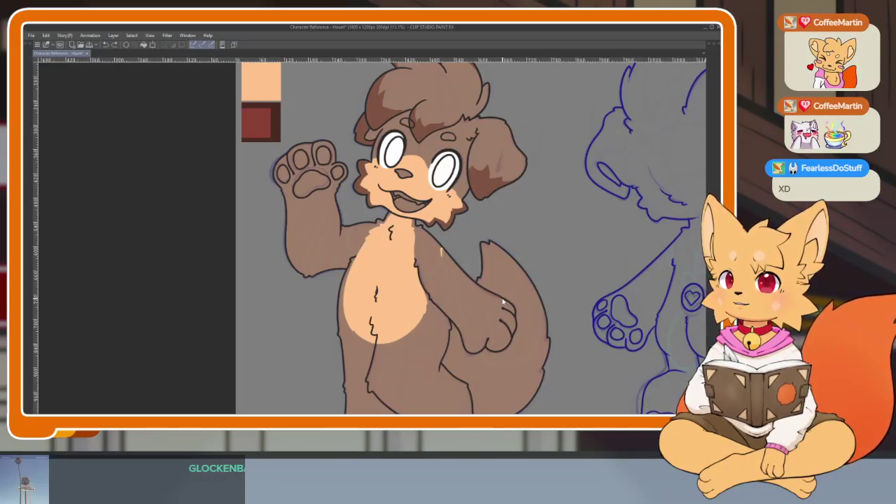
pyautogui.hotkey('ctrl', 'y')
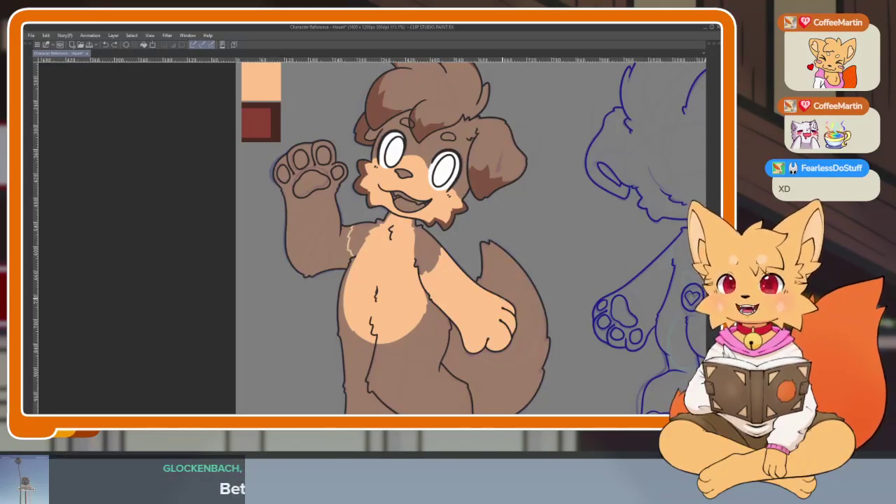
pyautogui.hotkey('ctrl', 'y')
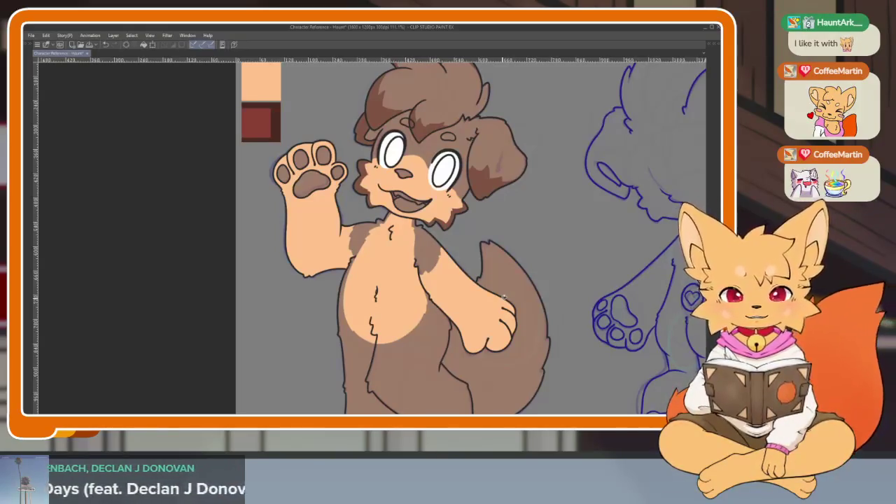
pyautogui.scroll(5, 420, 245)
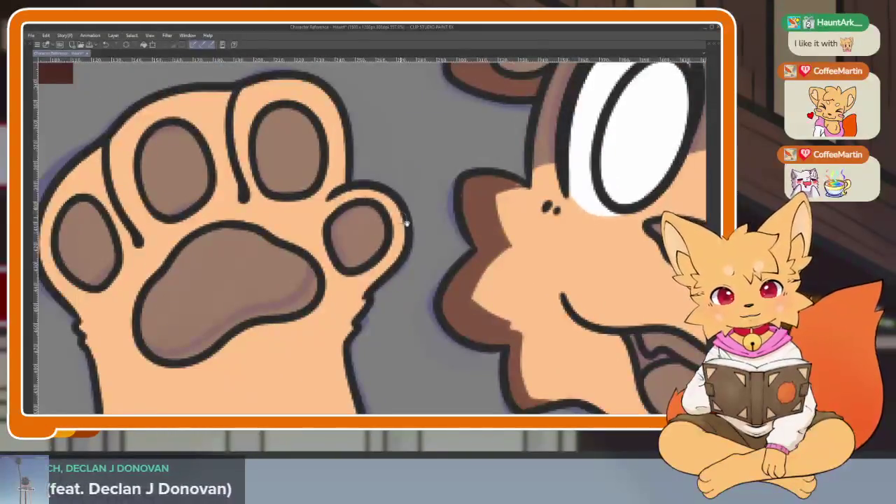
pyautogui.scroll(-4, 419, 245)
pyautogui.moveTo(494, 251)
pyautogui.mouseDown()
pyautogui.moveTo(482, 315)
pyautogui.moveTo(458, 347)
pyautogui.mouseUp()
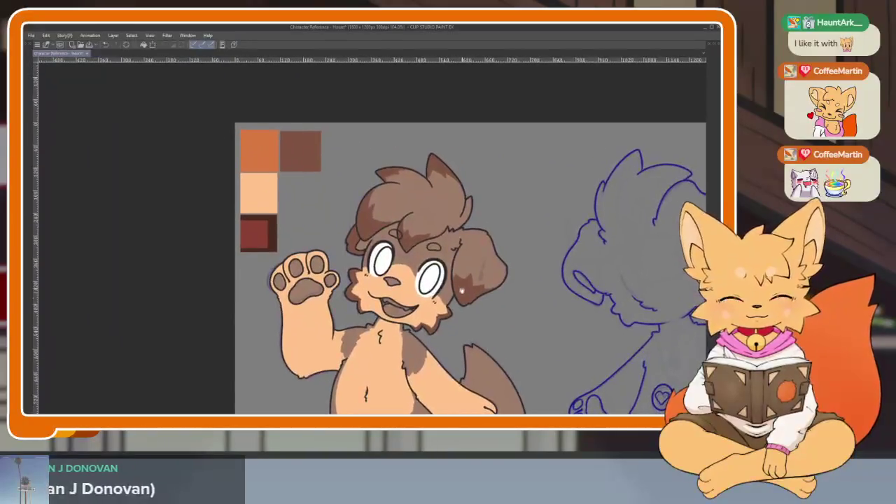
pyautogui.scroll(-3, 457, 346)
pyautogui.scroll(-2, 453, 336)
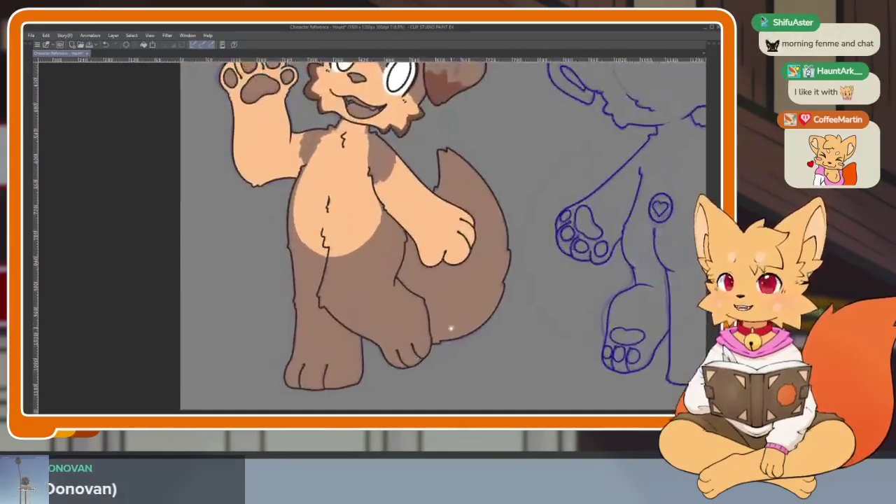
pyautogui.moveTo(482, 326)
pyautogui.mouseDown()
pyautogui.moveTo(462, 329)
pyautogui.moveTo(472, 329)
pyautogui.moveTo(454, 350)
pyautogui.mouseUp()
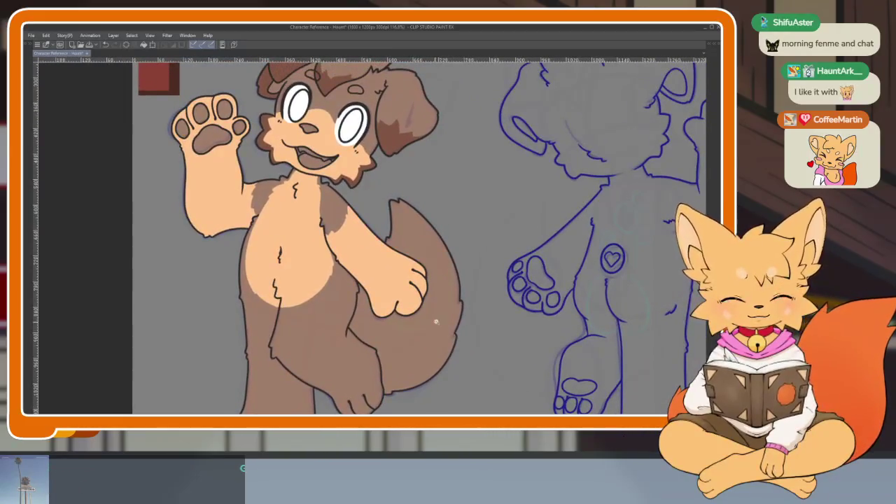
pyautogui.scroll(-3, 434, 322)
pyautogui.scroll(-1, 448, 326)
pyautogui.scroll(4, 458, 314)
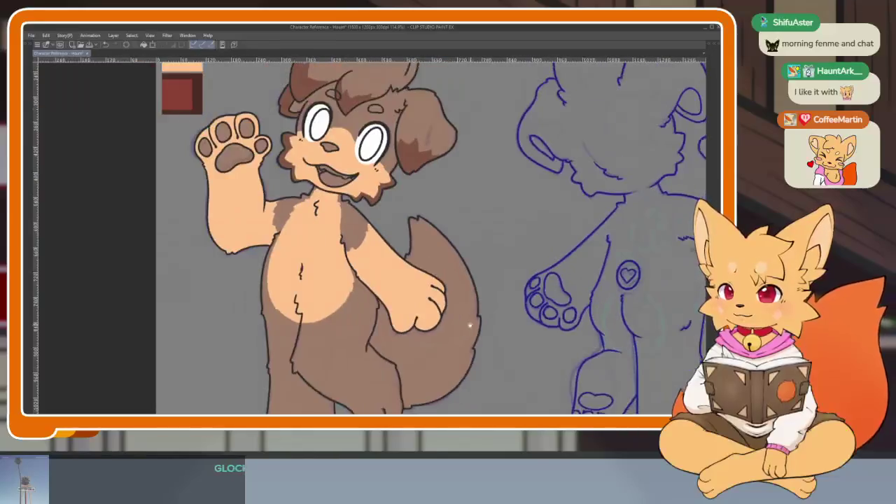
pyautogui.moveTo(468, 325); pyautogui.dragTo(446, 362)
pyautogui.scroll(1, 456, 274)
pyautogui.scroll(3, 468, 315)
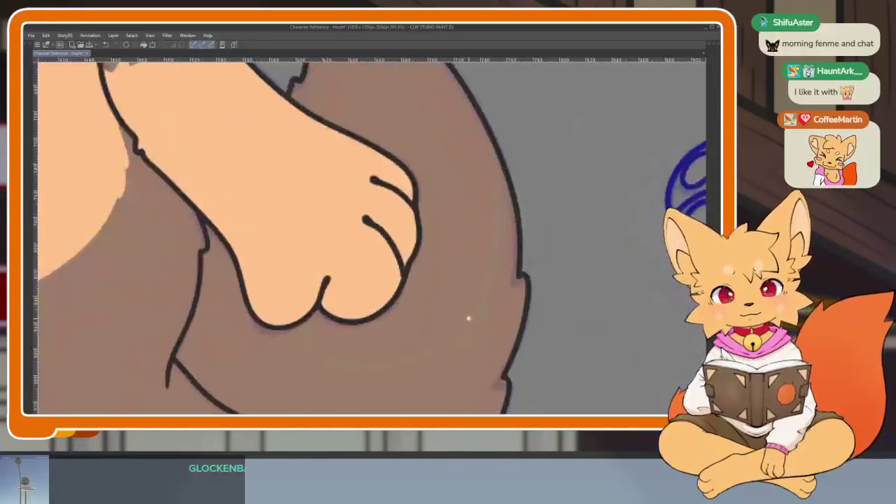
# - Extend the light peach stroke along the tail's inner curve
pyautogui.scroll(2, 488, 305)
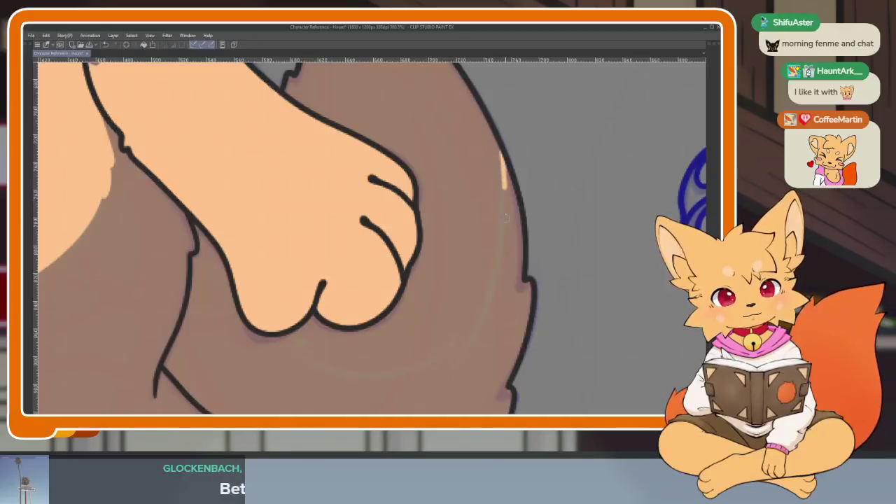
pyautogui.moveTo(415, 361); pyautogui.dragTo(313, 349)
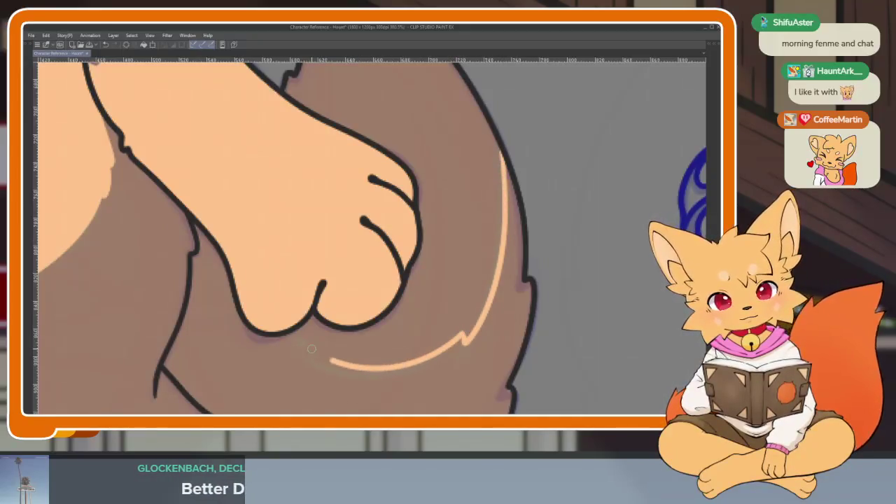
pyautogui.scroll(-2, 300, 322)
pyautogui.scroll(-3, 420, 308)
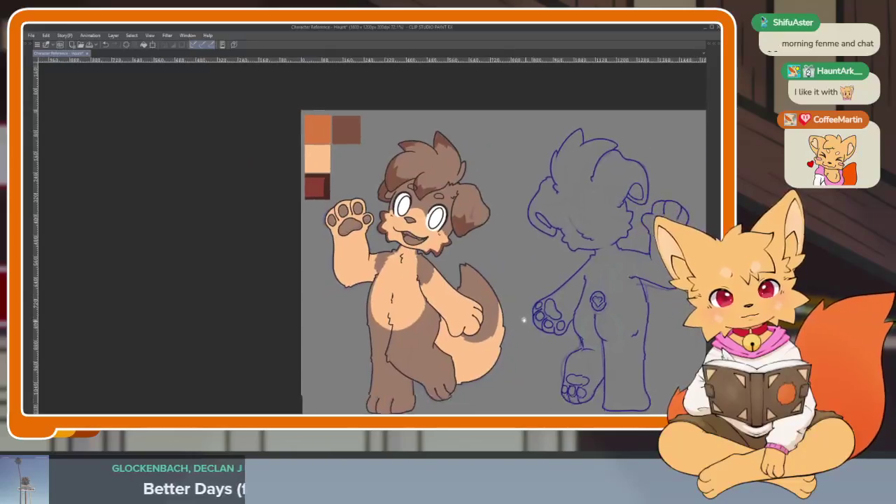
pyautogui.scroll(1, 497, 299)
pyautogui.scroll(-1, 496, 319)
pyautogui.scroll(-1, 485, 314)
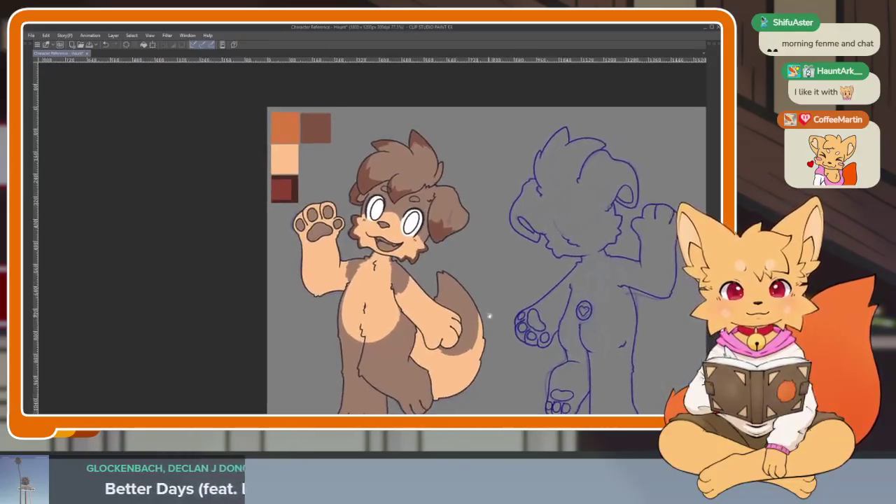
pyautogui.scroll(4, 429, 297)
# - Fill the small forehead spot with darker brown
pyautogui.moveTo(429, 296); pyautogui.dragTo(435, 337)
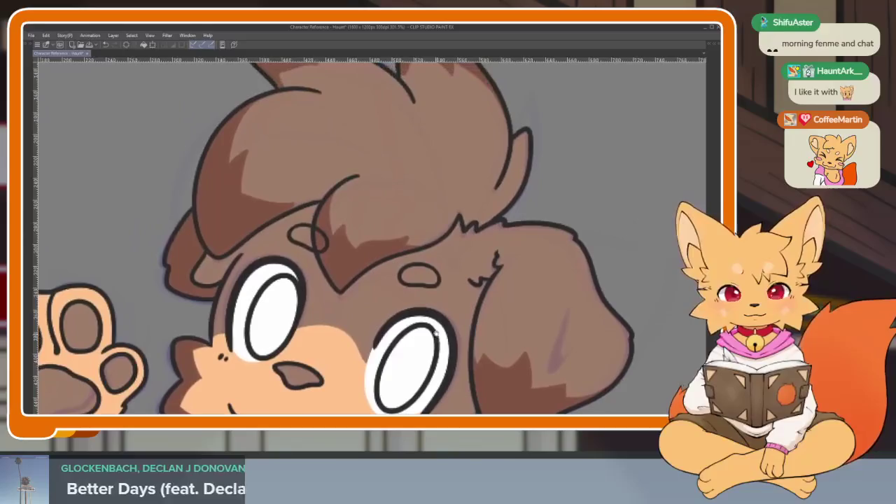
pyautogui.click(423, 273)
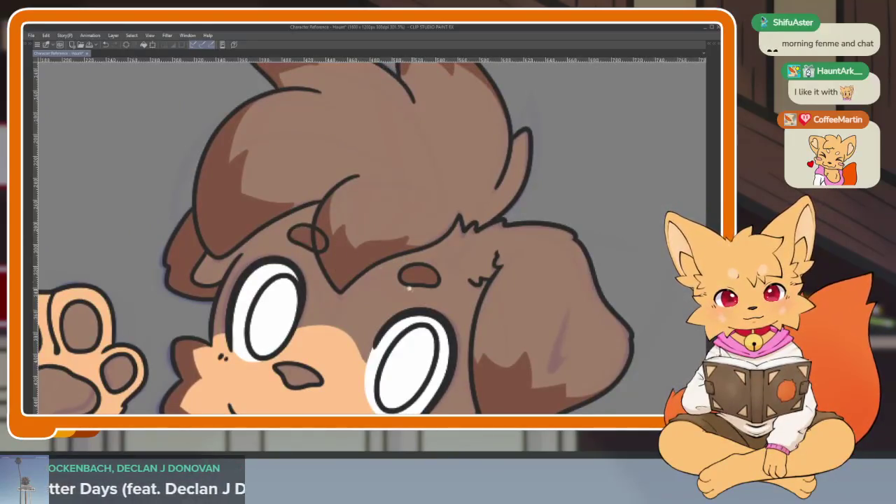
pyautogui.scroll(-5, 414, 289)
pyautogui.scroll(2, 444, 326)
pyautogui.scroll(1, 466, 326)
pyautogui.scroll(1, 465, 304)
pyautogui.scroll(1, 465, 304)
pyautogui.scroll(3, 466, 303)
# - Restore the side panels and fill the mouth interior pink from the Color Set swatches
pyautogui.press('Tab')
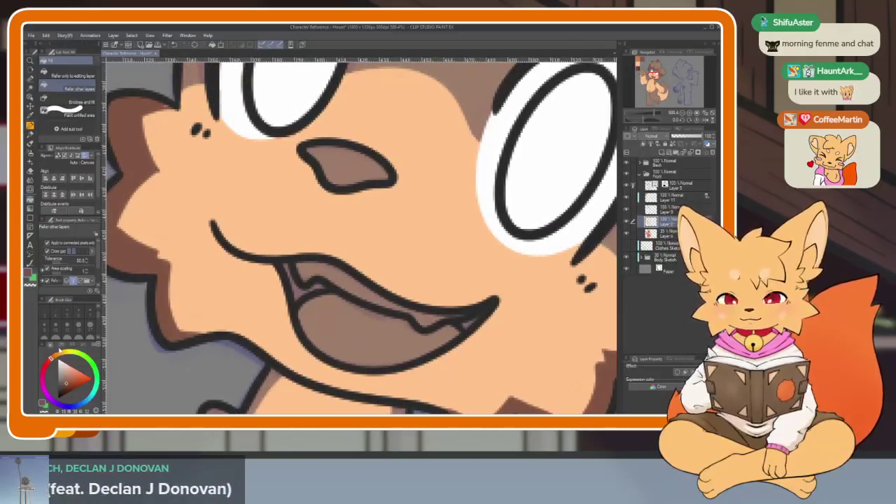
pyautogui.click(60, 345)
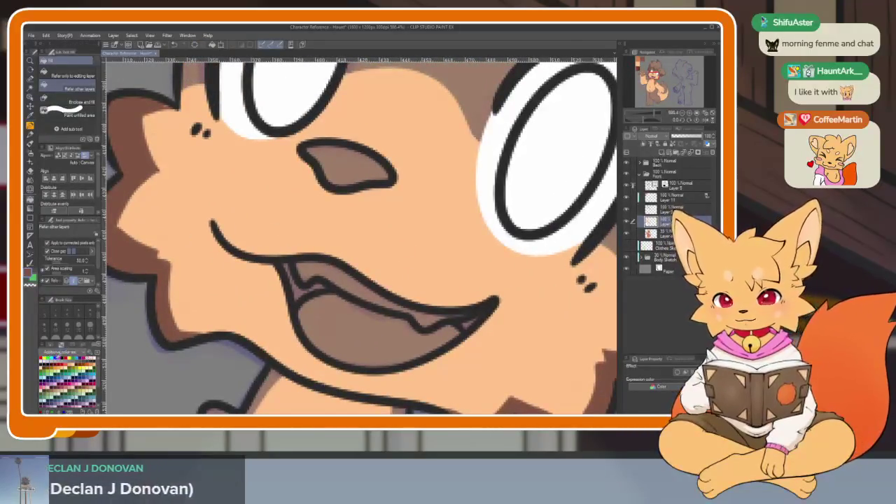
pyautogui.click(375, 336)
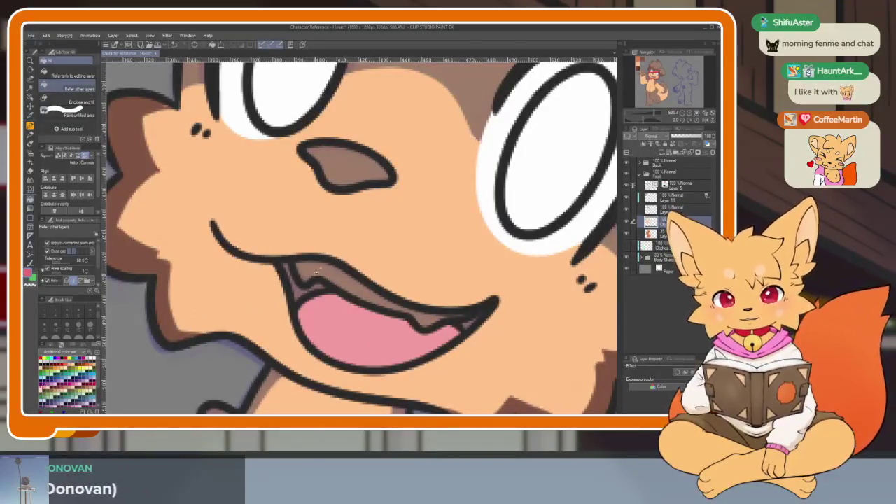
pyautogui.press('p')
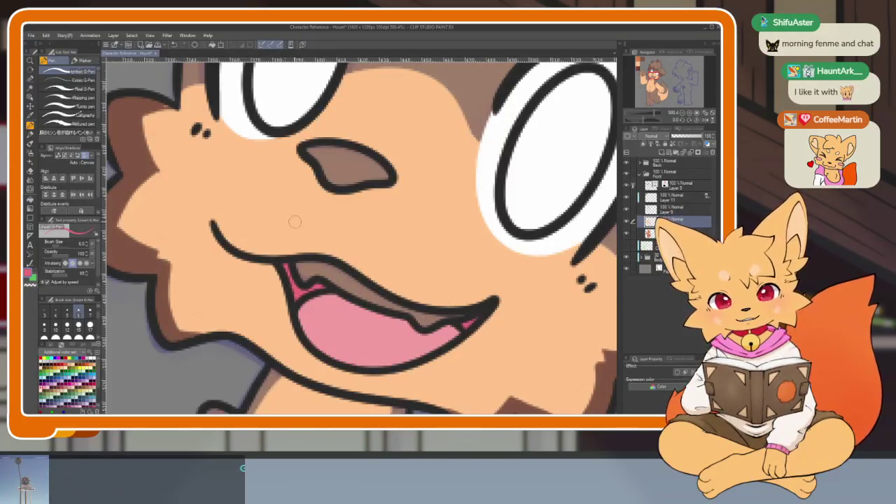
# - Fill the right and left tooth areas white
pyautogui.press('g')
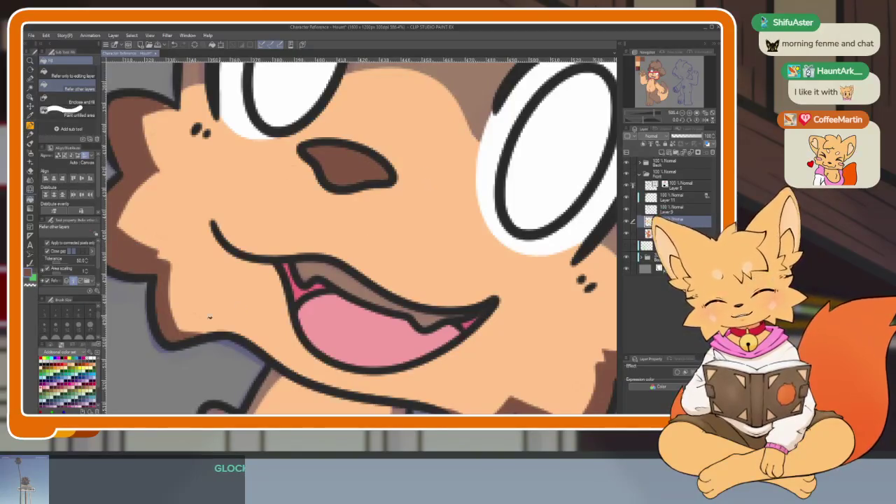
pyautogui.click(410, 312)
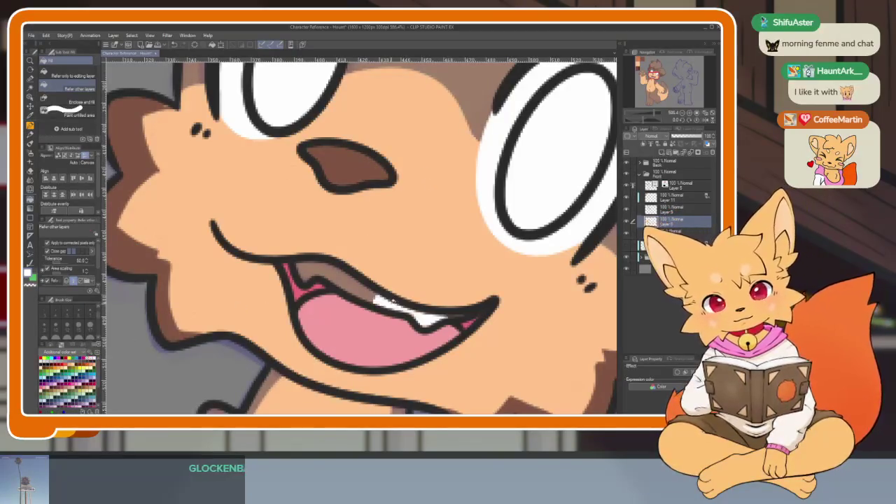
pyautogui.click(336, 283)
pyautogui.press('p')
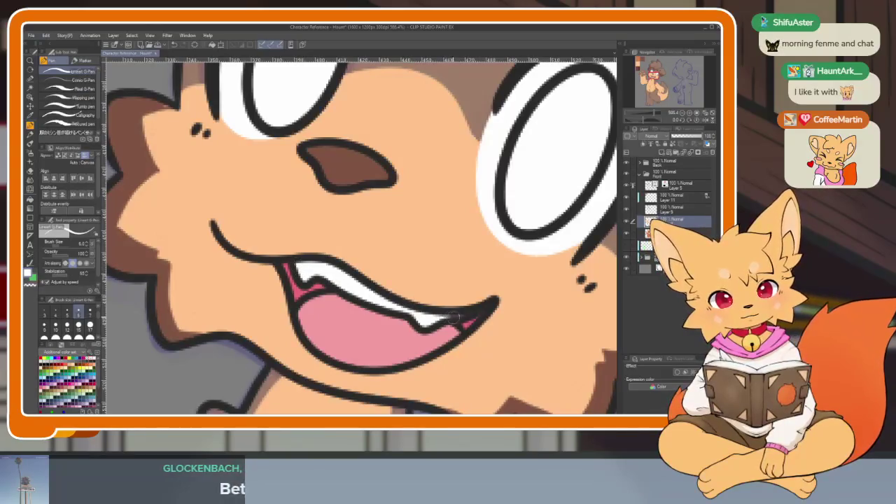
pyautogui.scroll(-10, 490, 308)
pyautogui.scroll(2, 546, 310)
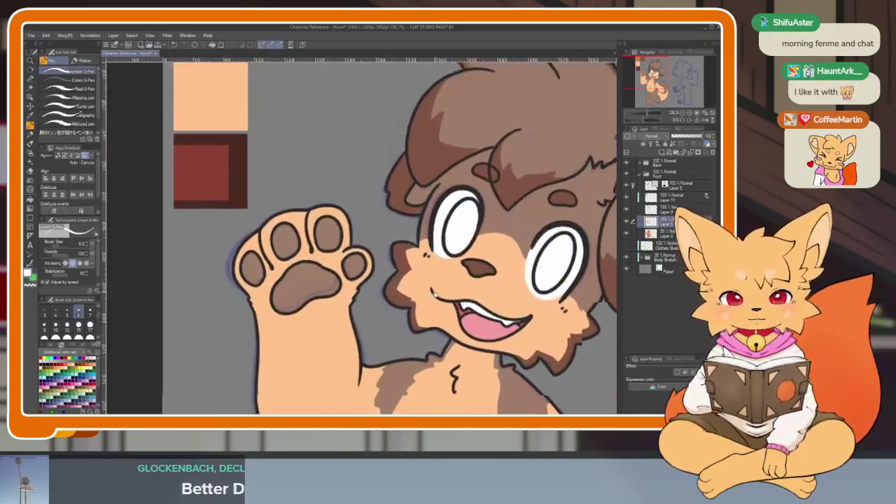
# - Sample the dark brown swatch and fill the main paw pad and four toe pads
pyautogui.scroll(-2, 545, 310)
pyautogui.scroll(1, 546, 310)
pyautogui.scroll(2, 504, 308)
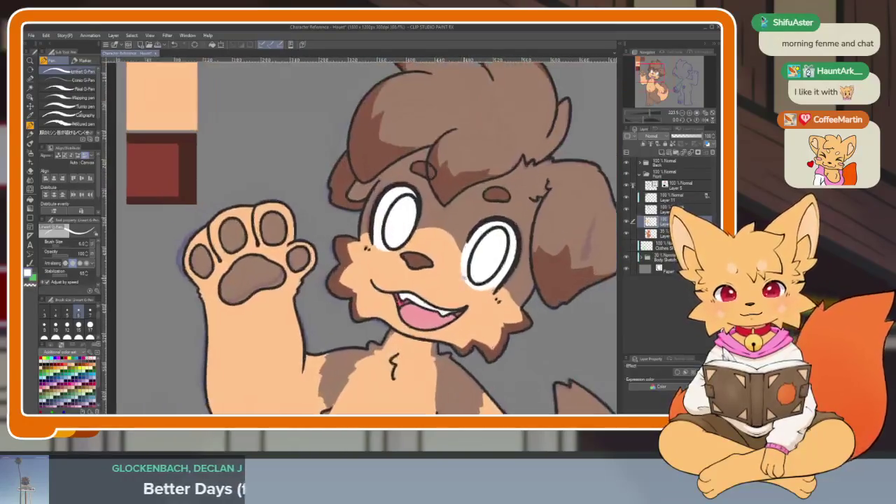
pyautogui.scroll(2, 480, 308)
pyautogui.scroll(-1, 480, 308)
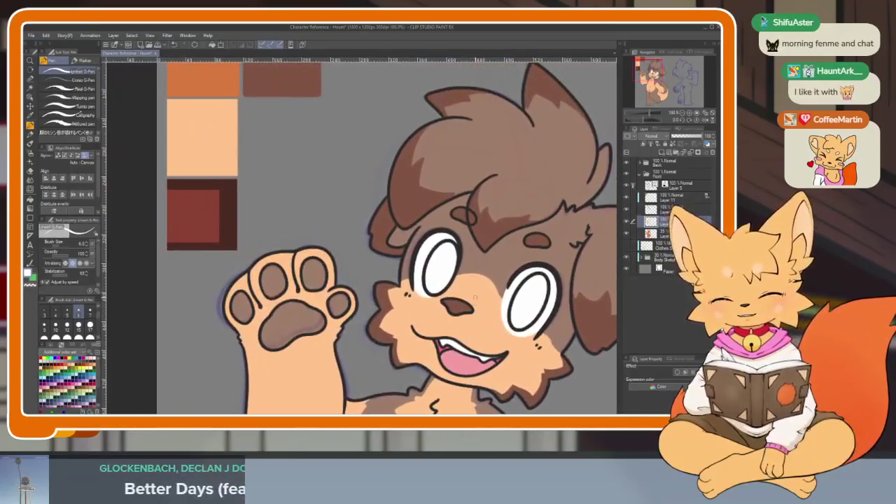
pyautogui.keyDown('alt'); pyautogui.click(228, 194); pyautogui.keyUp('alt')
pyautogui.scroll(2, 350, 308)
pyautogui.press('g')
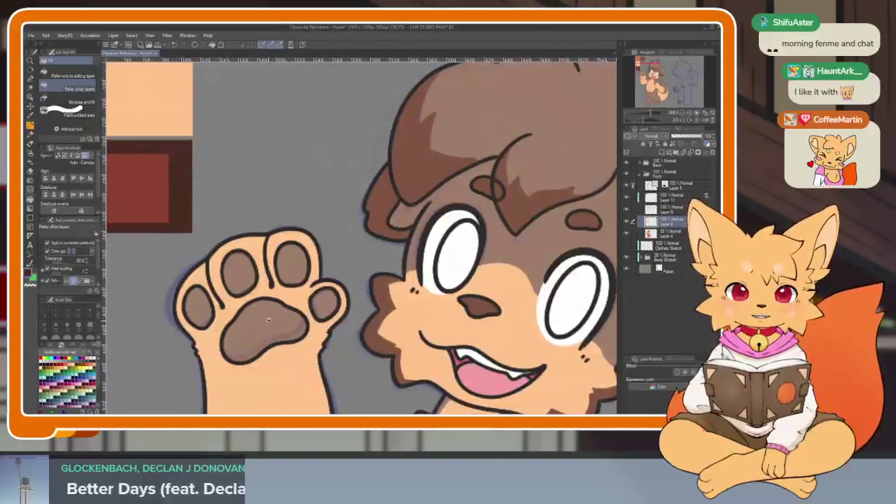
pyautogui.click(273, 317)
pyautogui.click(198, 305)
pyautogui.click(242, 271)
pyautogui.click(291, 264)
pyautogui.click(325, 305)
# - Fill the dog's nose dark brown, undoing an accidental muzzle fill to keep it light peach
pyautogui.scroll(-3, 325, 305)
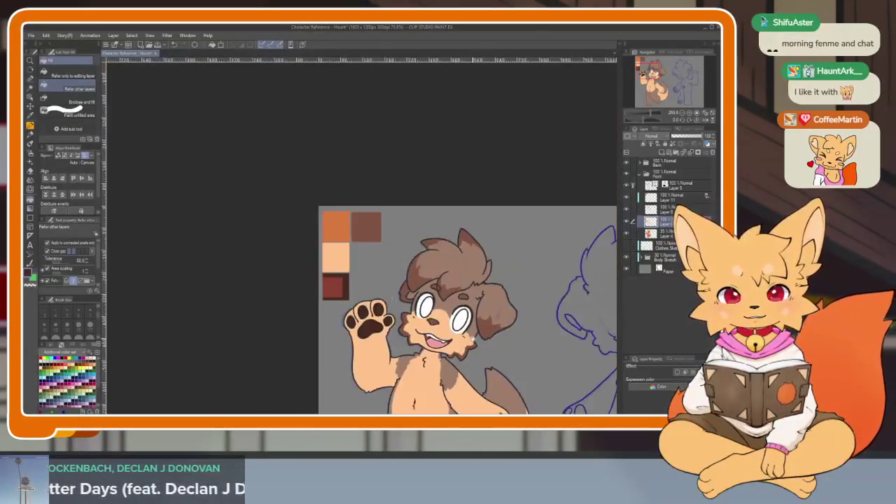
pyautogui.scroll(-2, 466, 258)
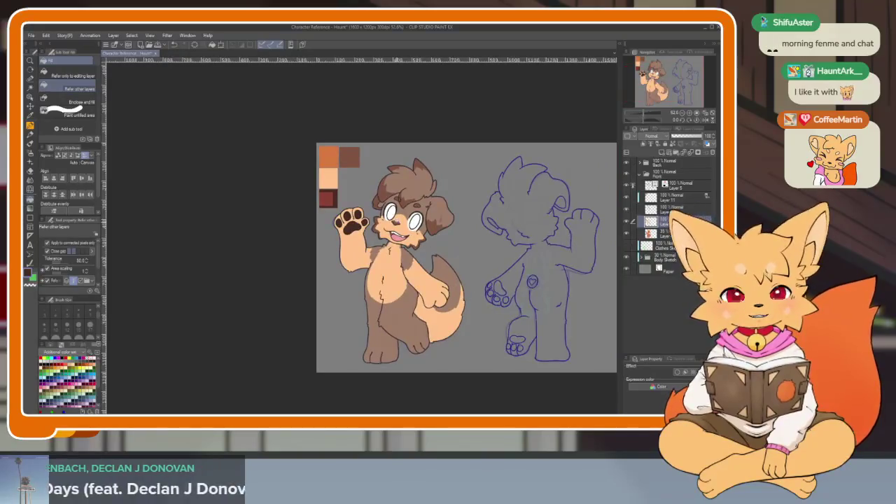
pyautogui.scroll(3, 406, 223)
pyautogui.scroll(-1, 406, 224)
pyautogui.scroll(1, 406, 224)
pyautogui.click(494, 308)
pyautogui.hotkey('ctrl', 'z')
pyautogui.scroll(2, 462, 306)
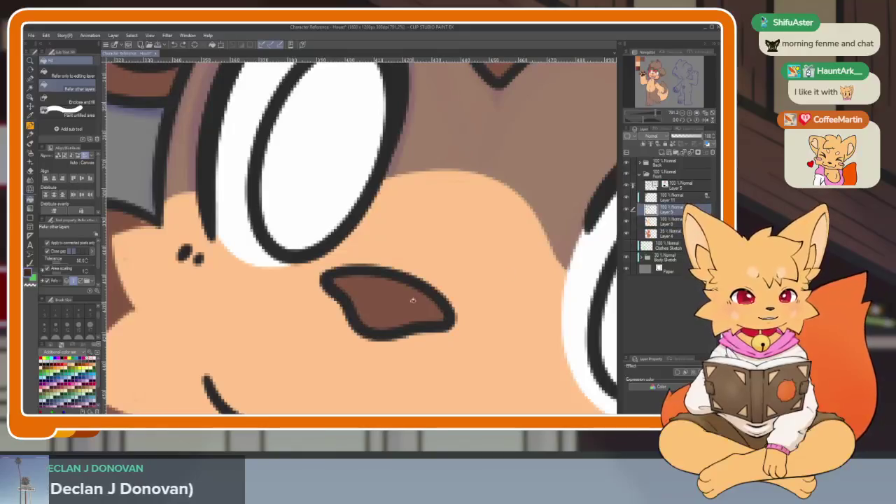
pyautogui.click(388, 300)
# - Select the fur colour layer to start recolouring the brown markings orange
pyautogui.scroll(-4, 483, 280)
pyautogui.scroll(-1, 482, 279)
pyautogui.scroll(2, 535, 295)
pyautogui.scroll(-1, 515, 290)
pyautogui.scroll(-1, 516, 300)
pyautogui.scroll(2, 518, 300)
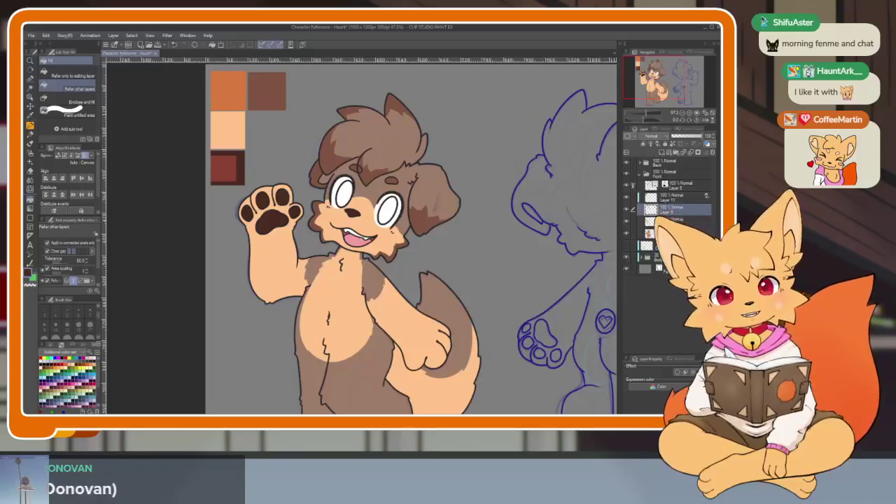
pyautogui.click(657, 233)
# - Zoom in and out around the dog to inspect the brown fur on hair, ears, body and tail
pyautogui.scroll(-3, 479, 297)
pyautogui.scroll(1, 479, 296)
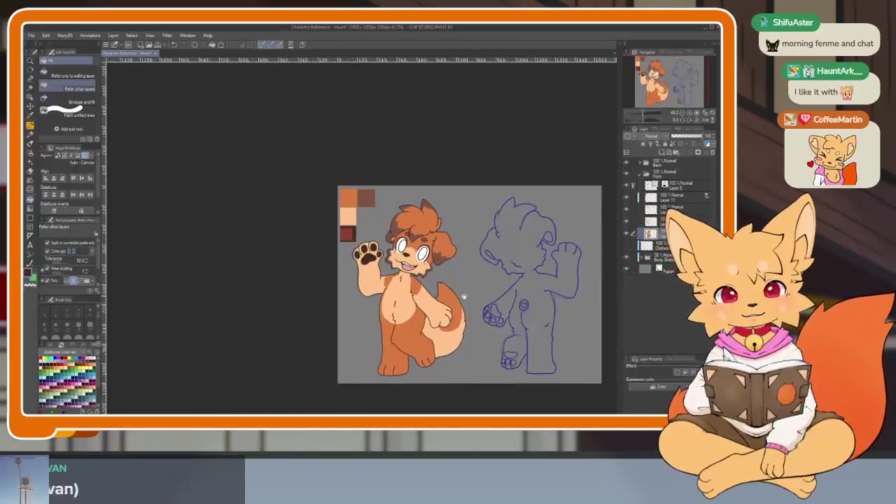
pyautogui.scroll(2, 466, 308)
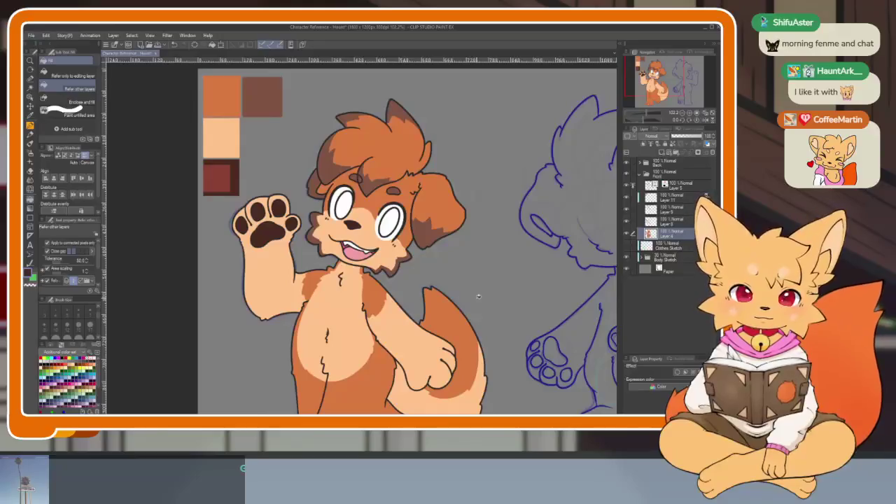
pyautogui.scroll(-2, 478, 296)
pyautogui.scroll(-1, 454, 273)
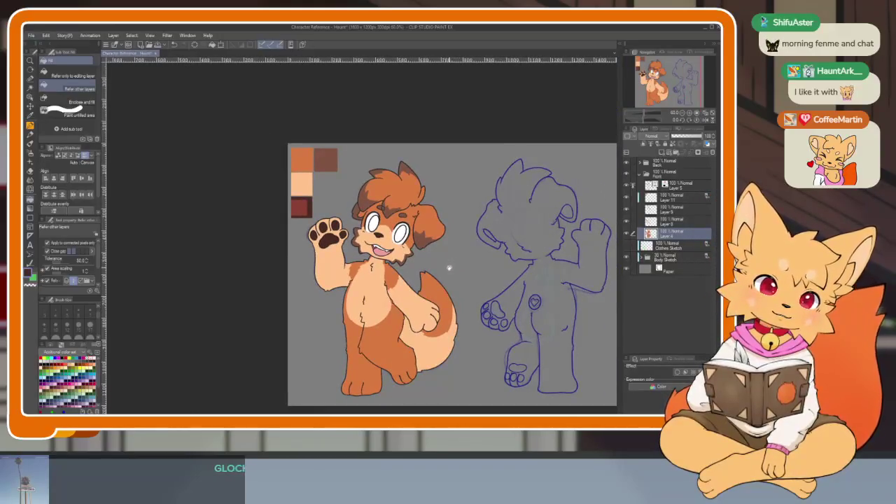
pyautogui.scroll(2, 447, 276)
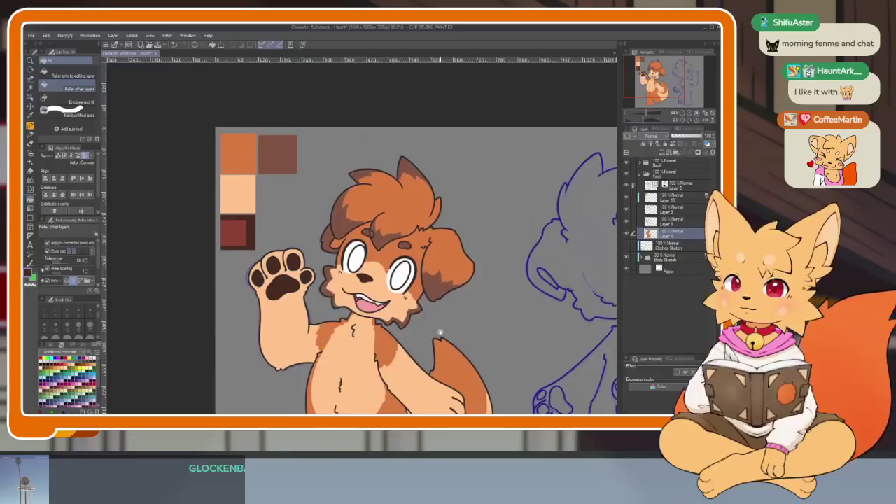
pyautogui.scroll(-1, 441, 341)
pyautogui.scroll(1, 413, 316)
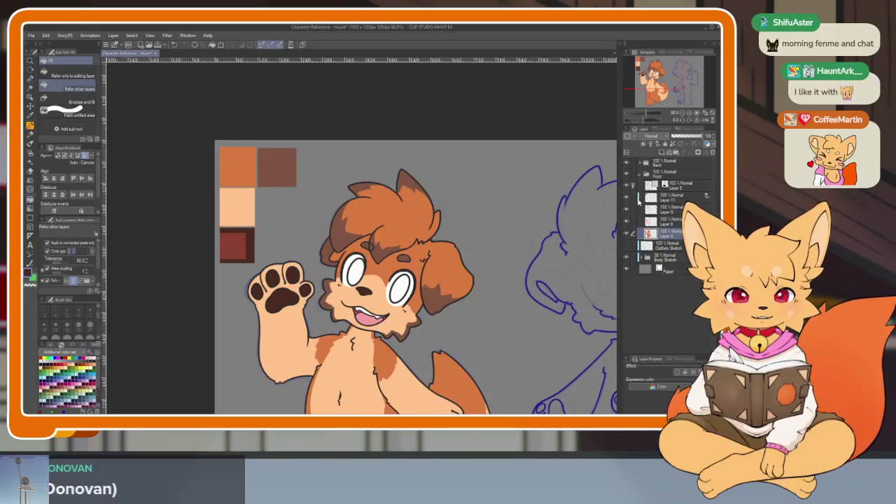
pyautogui.scroll(1, 443, 291)
pyautogui.scroll(2, 437, 301)
pyautogui.scroll(2, 428, 318)
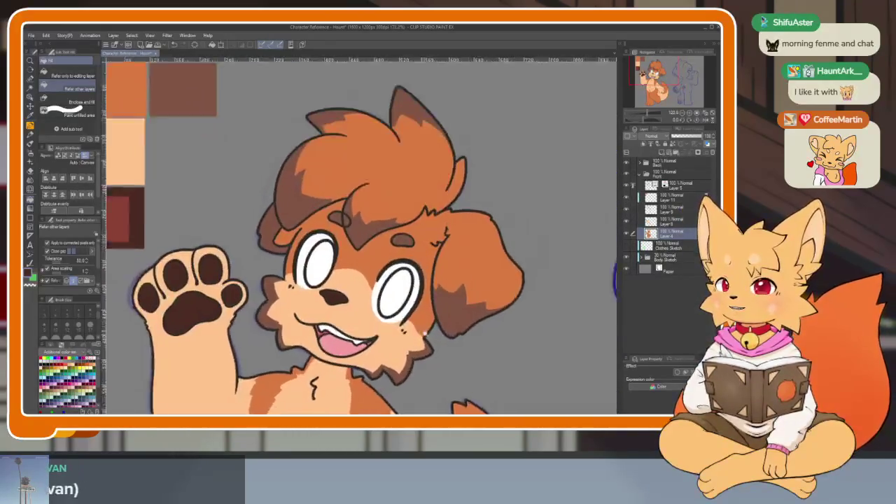
pyautogui.click(627, 235)
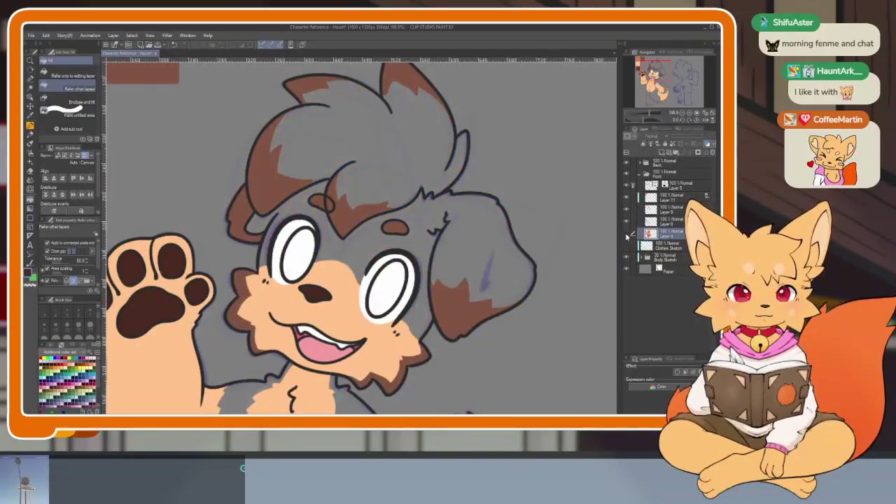
pyautogui.click(626, 235)
pyautogui.click(626, 222)
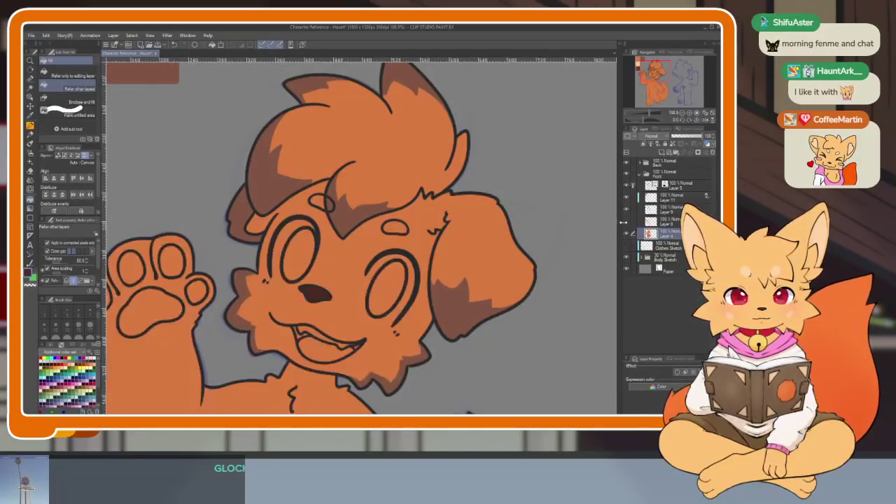
pyautogui.click(626, 222)
pyautogui.click(626, 212)
pyautogui.click(627, 213)
pyautogui.hotkey('ctrl', '+')
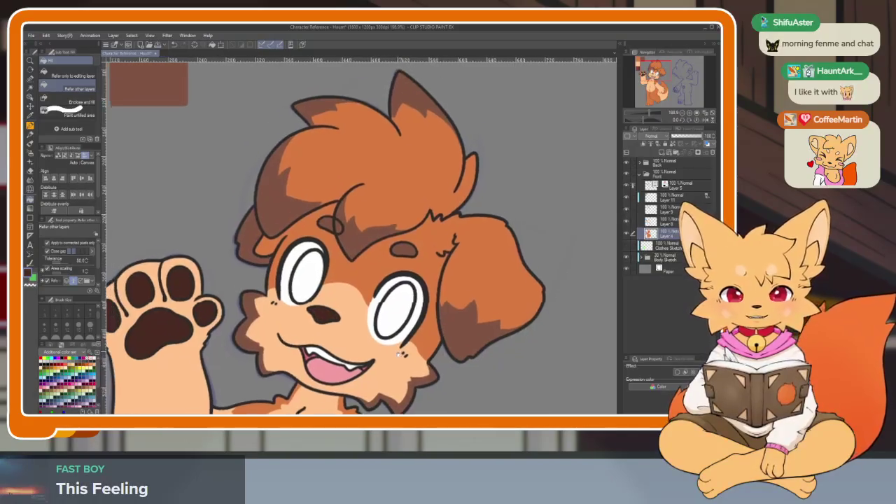
pyautogui.hotkey('ctrl', '+')
pyautogui.hotkey('ctrl', '+')
pyautogui.hotkey('alt', ']')
pyautogui.press('e')
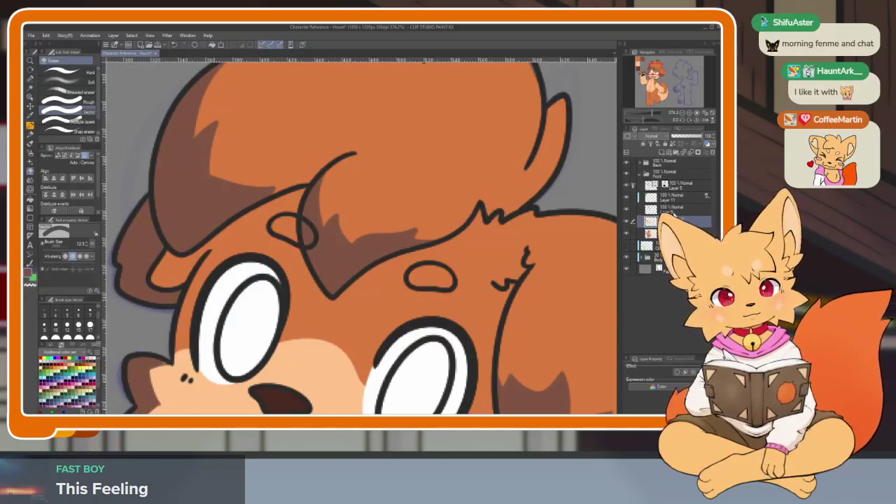
pyautogui.hotkey('alt', ']')
pyautogui.press('g')
pyautogui.scroll(-5, 288, 228)
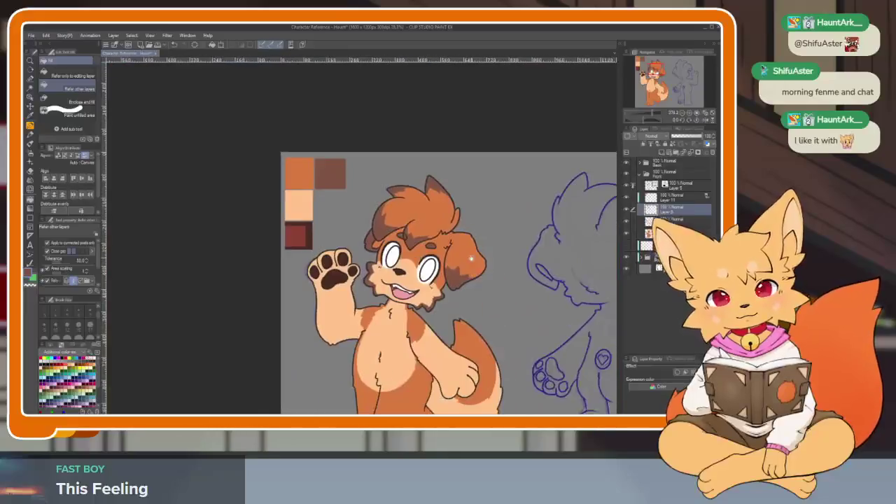
# - Hide and re-show Layer 10's dark hair and ear shading to compare
pyautogui.scroll(1, 460, 317)
pyautogui.scroll(1, 460, 317)
pyautogui.click(626, 221)
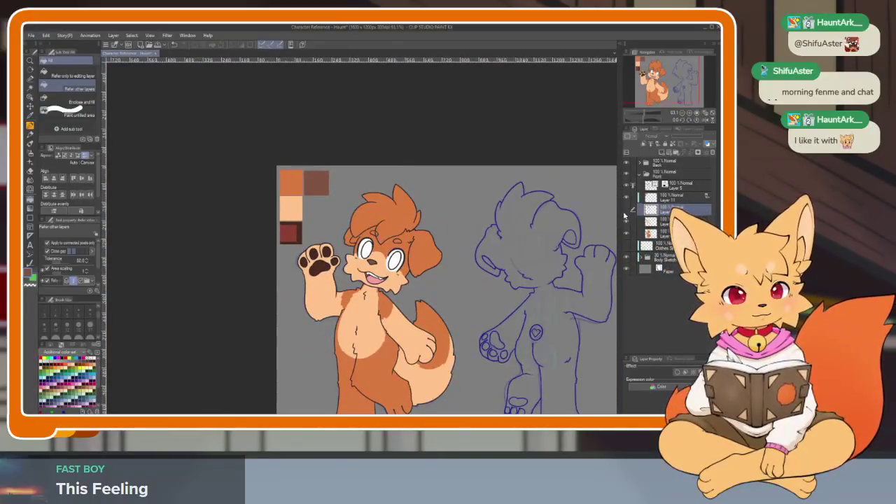
pyautogui.click(627, 209)
pyautogui.scroll(3, 424, 310)
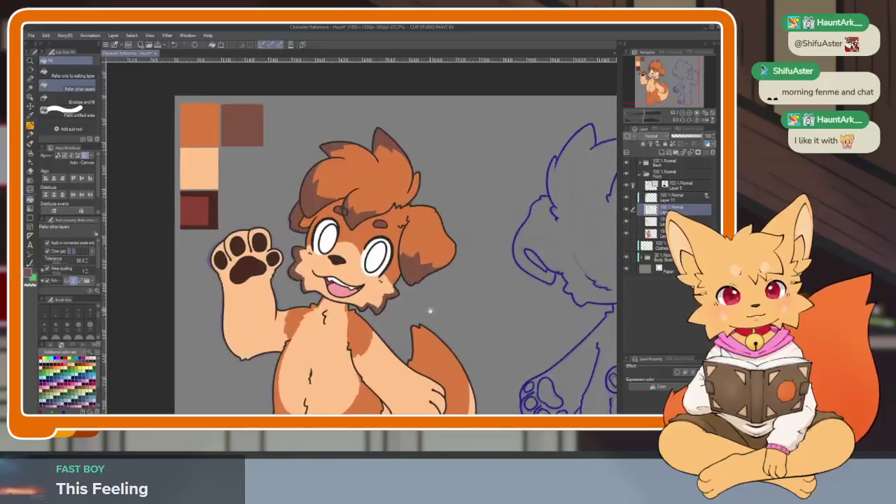
pyautogui.scroll(-1, 438, 320)
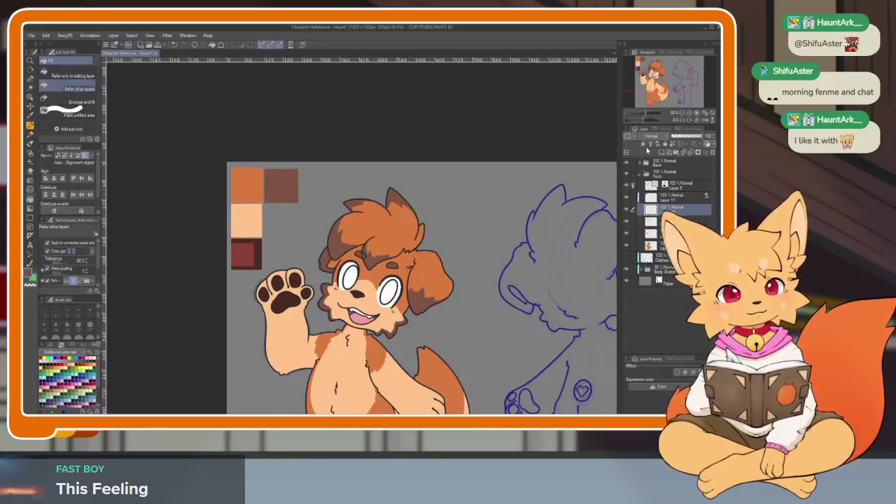
pyautogui.moveTo(280, 180); pyautogui.dragTo(264, 194)
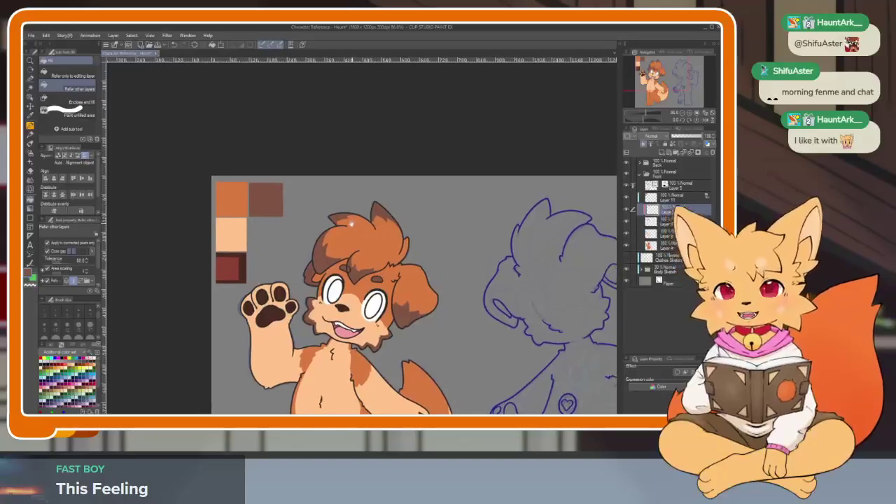
# - Bring up the colour wheel and pan the view up over the character
pyautogui.click(52, 348)
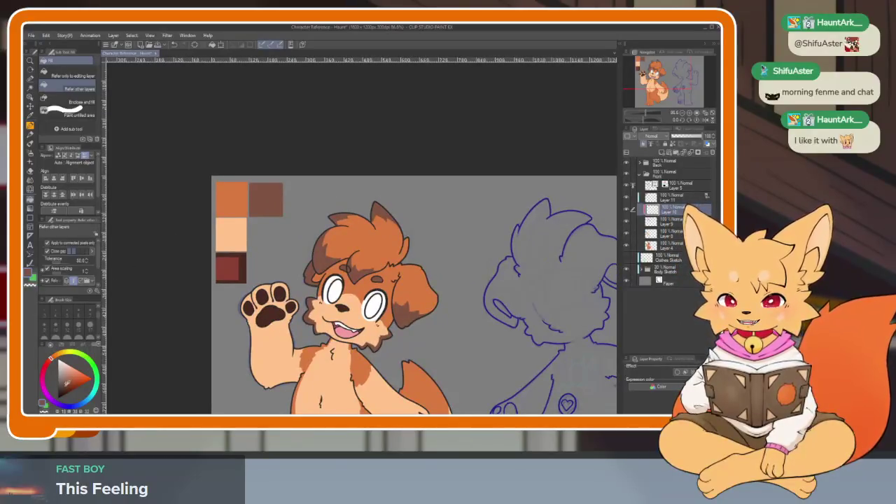
pyautogui.click(30, 218)
pyautogui.moveTo(469, 342); pyautogui.dragTo(460, 264)
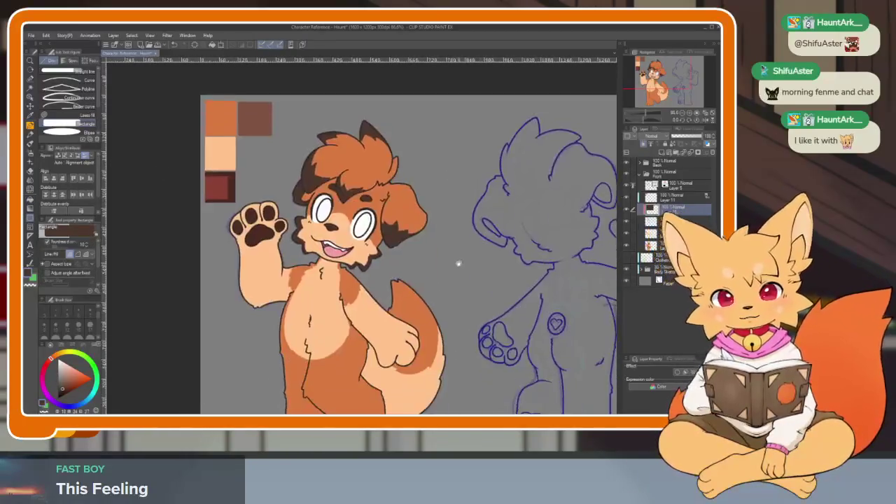
pyautogui.scroll(-2, 459, 265)
pyautogui.scroll(4, 474, 296)
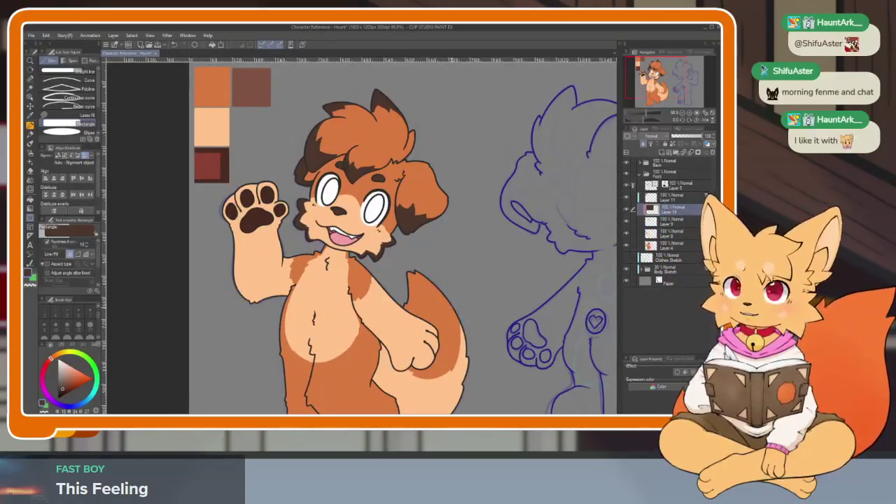
pyautogui.scroll(3, 420, 287)
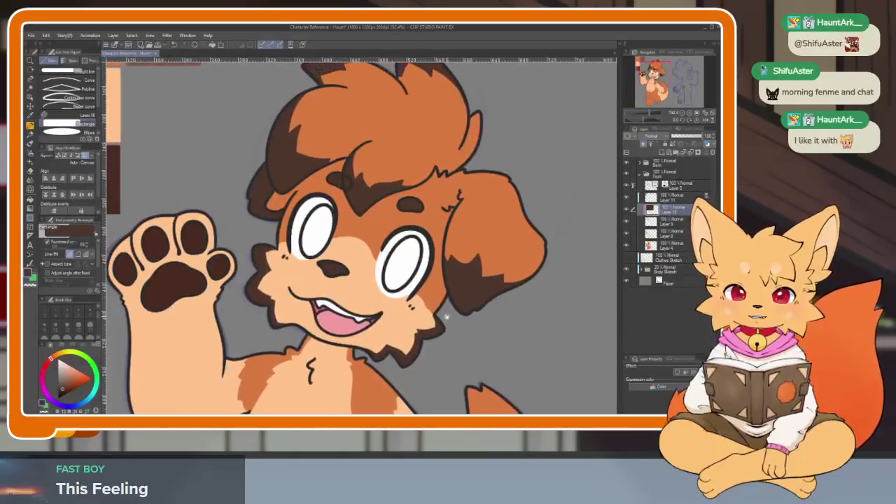
pyautogui.scroll(-1, 441, 318)
pyautogui.scroll(1, 431, 329)
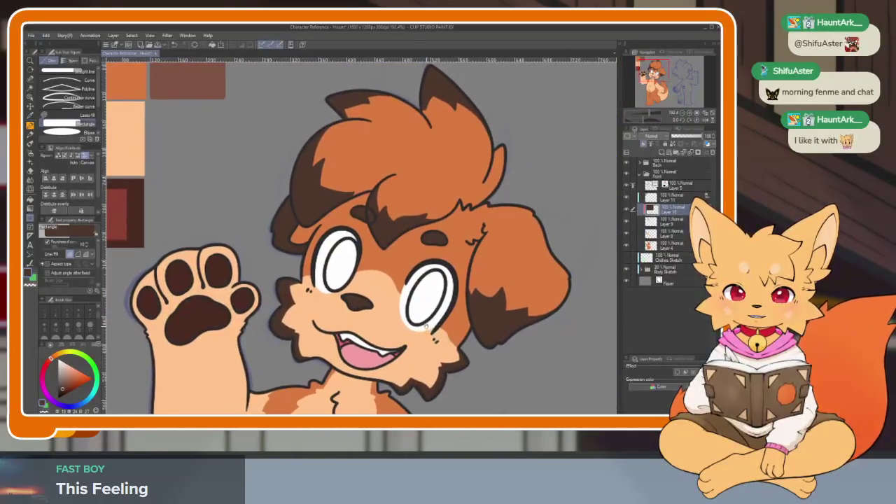
# - Nudge the view right, zoom in, and switch to the pen
pyautogui.moveTo(426, 334); pyautogui.dragTo(441, 325)
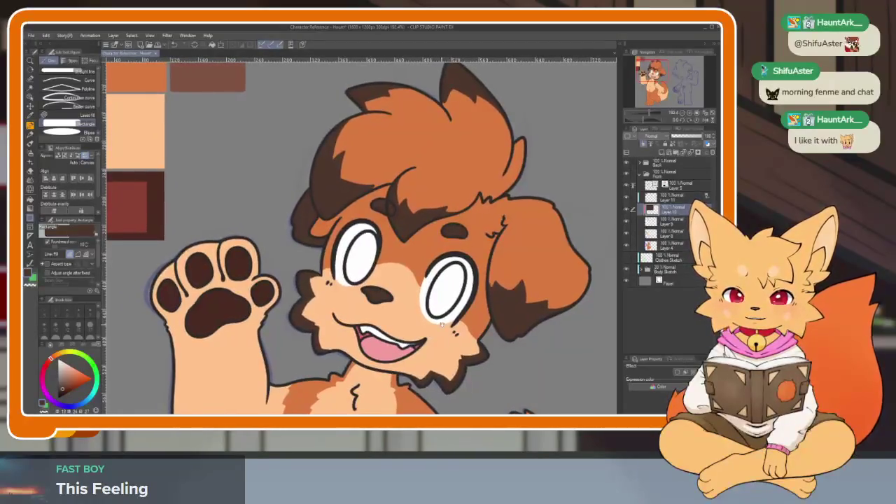
pyautogui.scroll(-3, 474, 326)
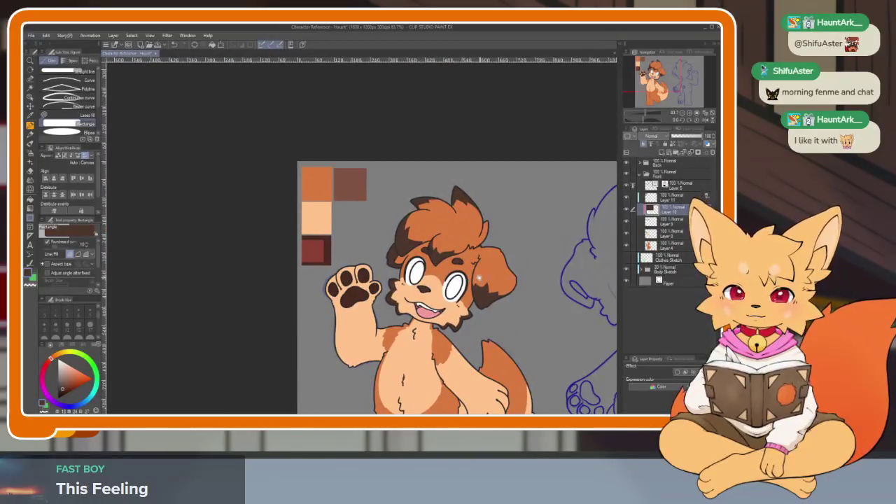
pyautogui.scroll(2, 480, 279)
pyautogui.scroll(5, 468, 301)
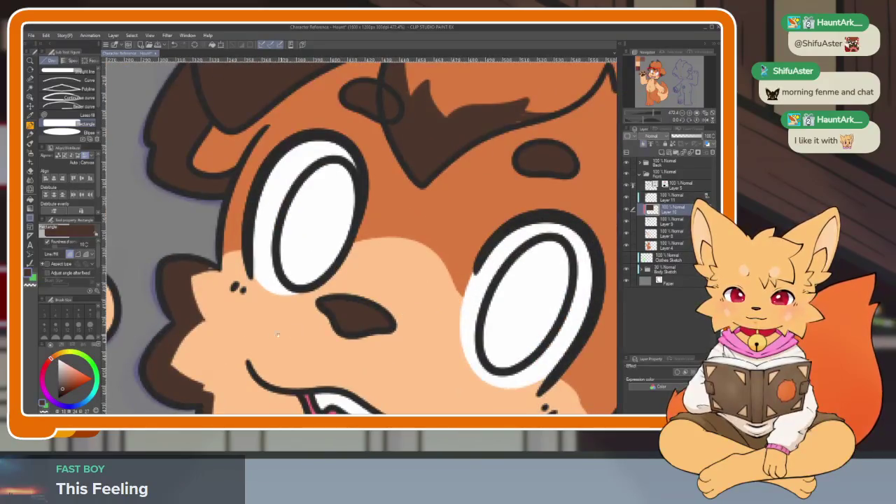
pyautogui.scroll(2, 196, 268)
pyautogui.press('p')
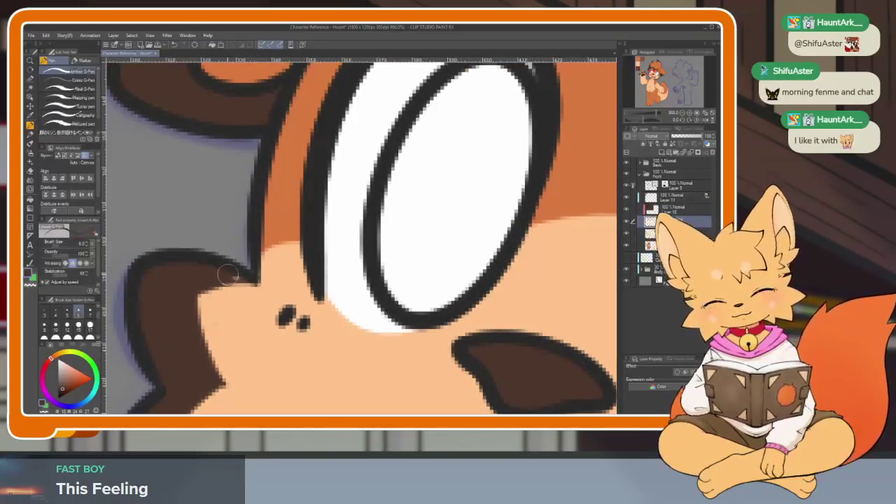
# - Toggle the dark hair shading layer several times to compare, leaving it visible
pyautogui.scroll(-3, 227, 275)
pyautogui.scroll(-2, 410, 173)
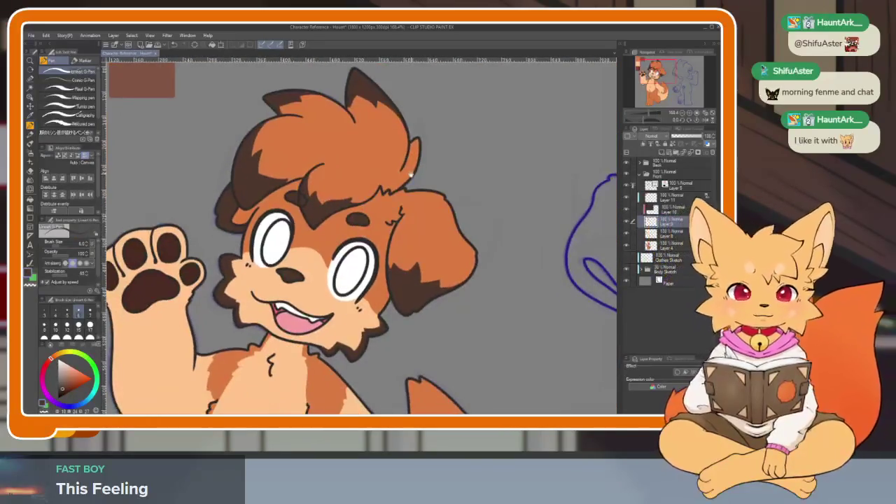
pyautogui.scroll(-3, 413, 175)
pyautogui.scroll(1, 423, 176)
pyautogui.scroll(3, 430, 196)
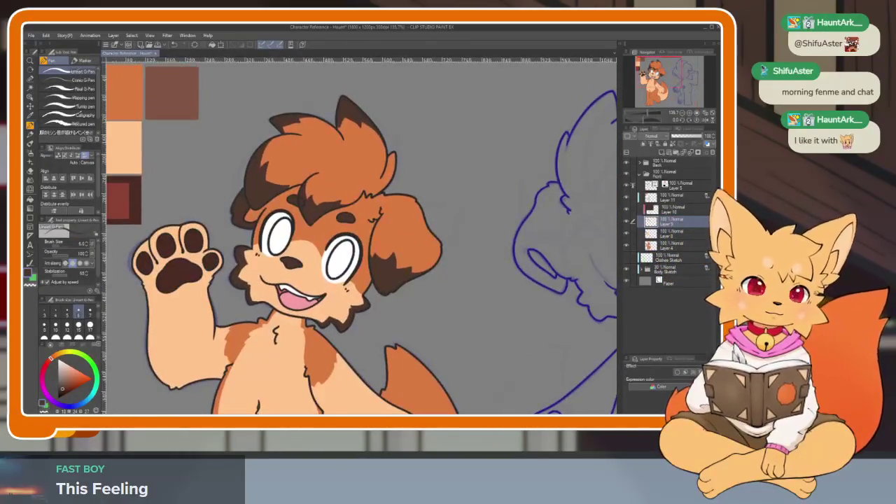
pyautogui.click(668, 208)
pyautogui.click(626, 209)
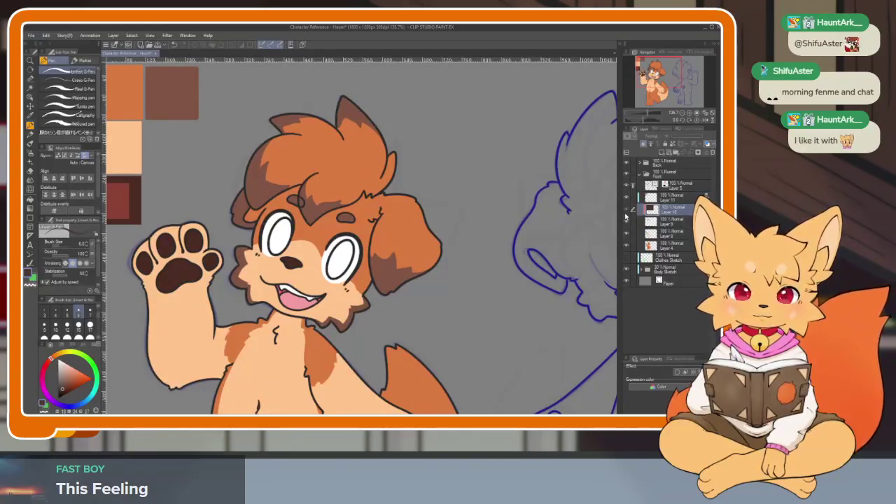
pyautogui.click(624, 214)
pyautogui.click(625, 214)
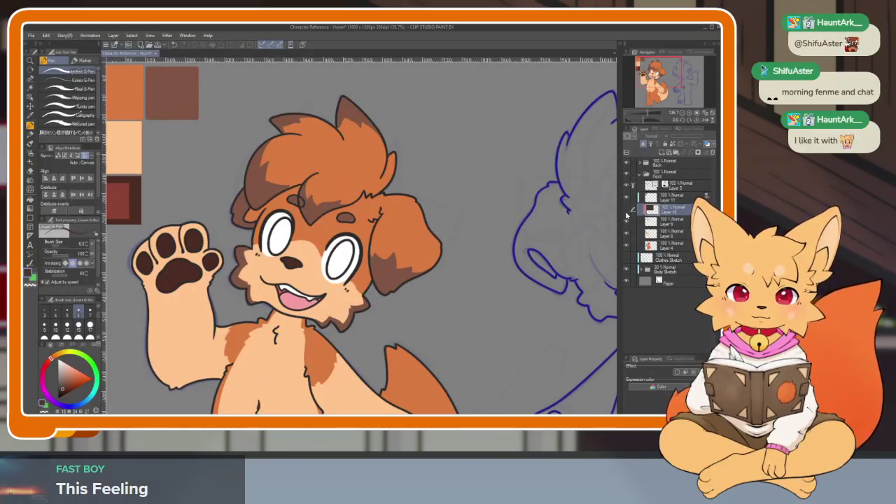
pyautogui.click(624, 211)
# - Zoom in on the head and bring up the shading layer's context menu
pyautogui.scroll(-3, 448, 326)
pyautogui.scroll(1, 448, 326)
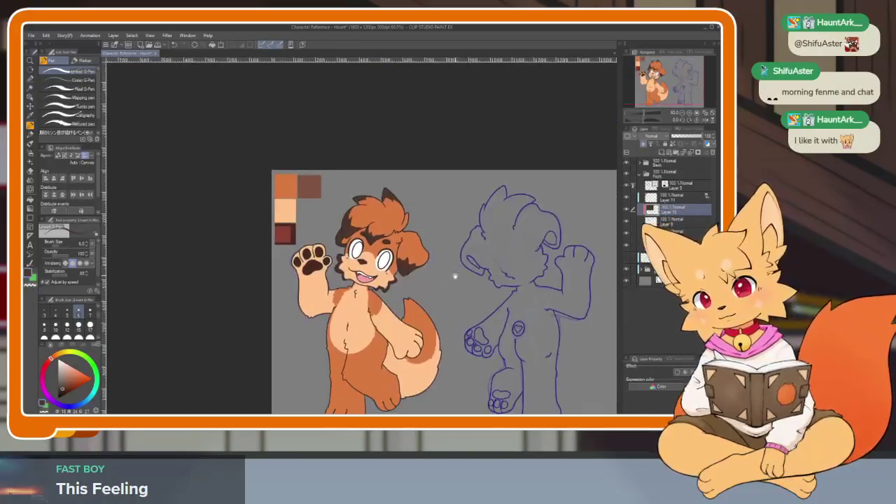
pyautogui.scroll(1, 458, 272)
pyautogui.scroll(1, 419, 296)
pyautogui.scroll(-1, 420, 312)
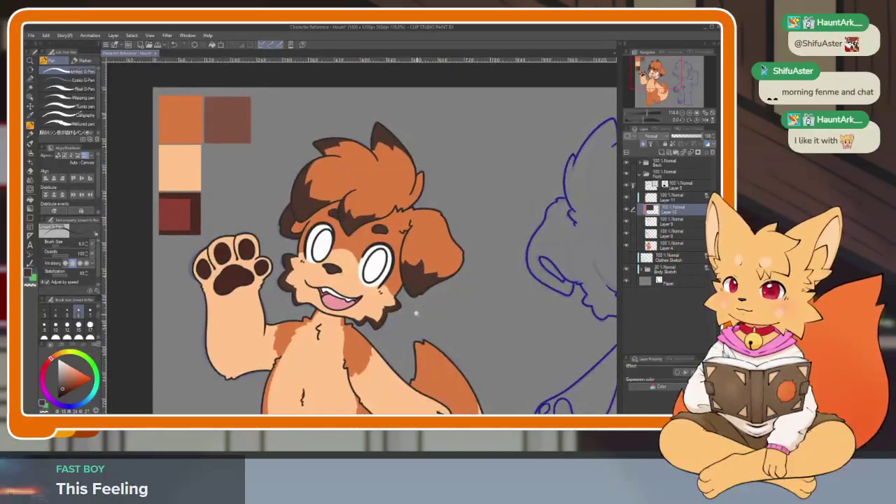
pyautogui.scroll(1, 422, 314)
pyautogui.scroll(1, 428, 319)
pyautogui.scroll(2, 432, 323)
pyautogui.scroll(-1, 431, 323)
pyautogui.scroll(1, 432, 323)
pyautogui.rightClick(670, 225)
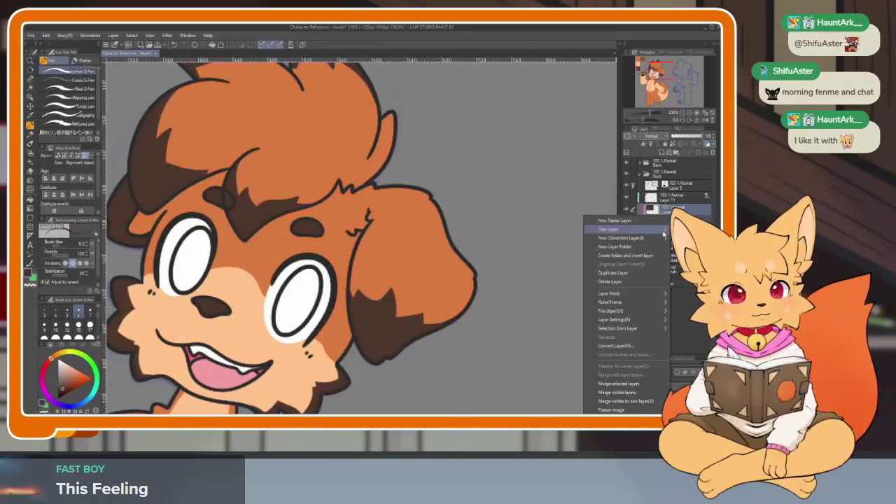
# - Merge the dark shading layer with the layer below
pyautogui.click(623, 384)
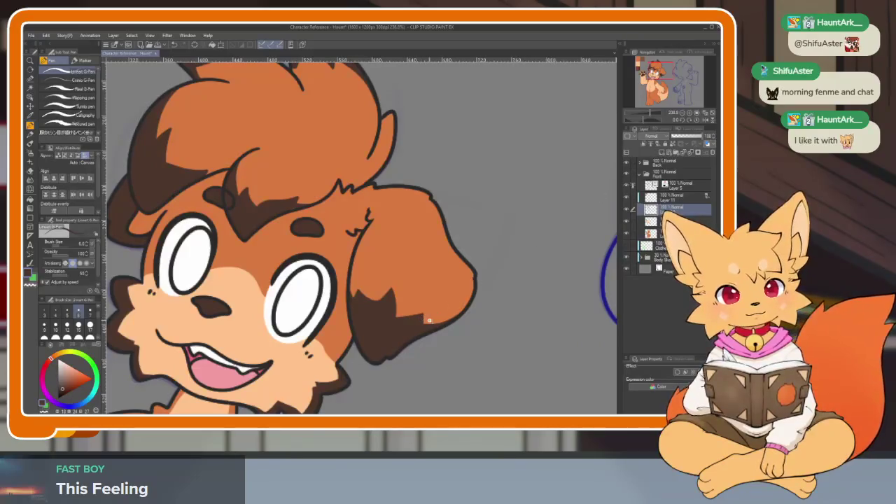
pyautogui.scroll(-2, 427, 319)
pyautogui.scroll(3, 427, 319)
pyautogui.scroll(2, 427, 319)
# - Switch to the Soft eraser at brush size 25
pyautogui.press('e')
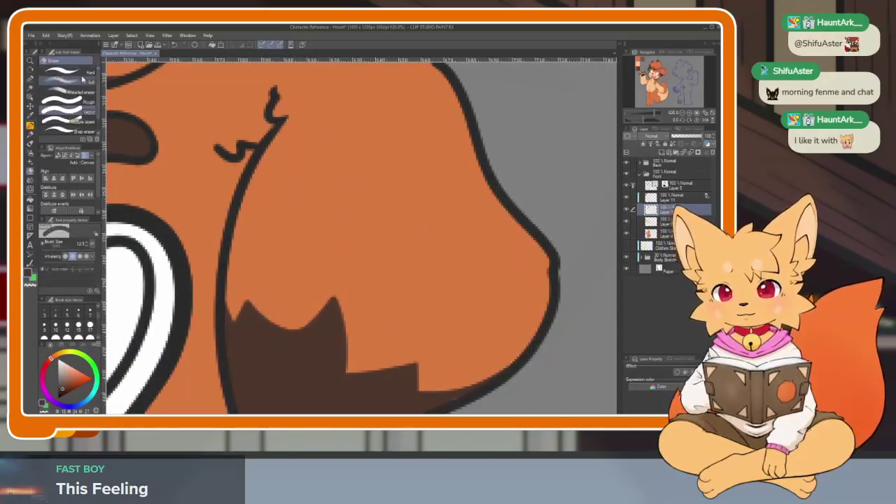
pyautogui.click(81, 78)
pyautogui.moveTo(370, 284); pyautogui.dragTo(344, 277)
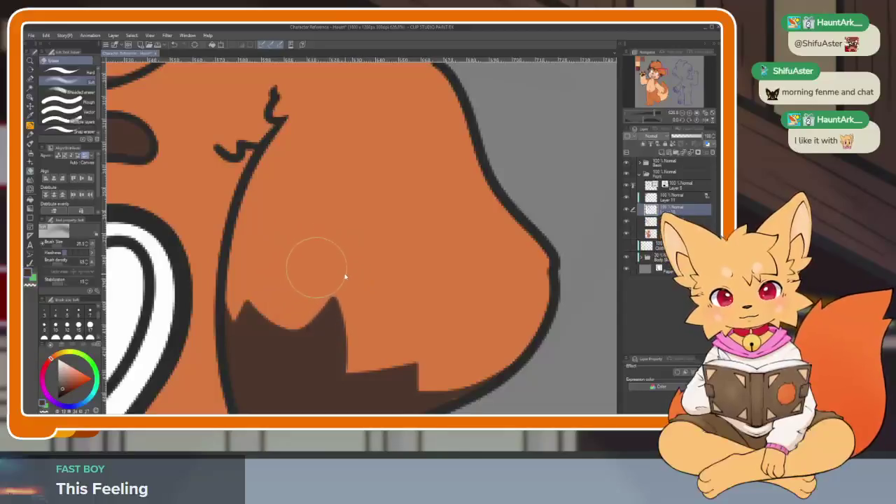
pyautogui.scroll(-5, 356, 285)
pyautogui.scroll(5, 359, 257)
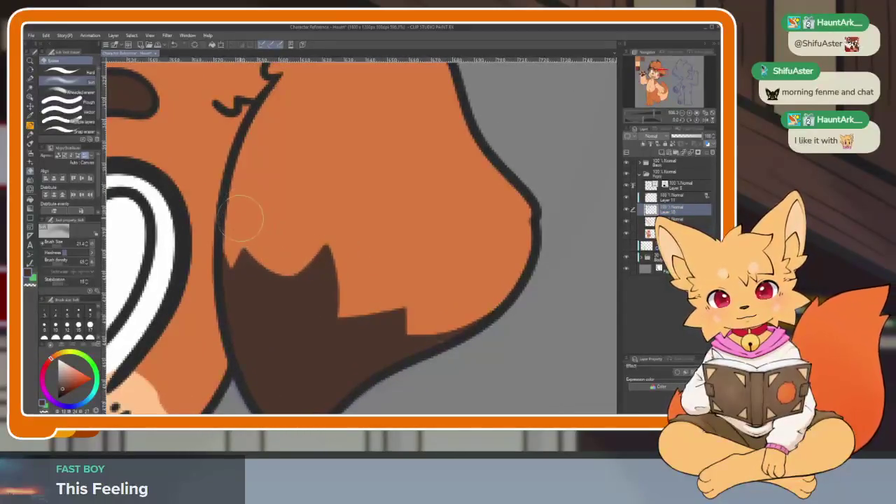
# - Airbrush the ear's brown tip with soft strokes, undoing several attempts
pyautogui.moveTo(235, 238)
pyautogui.mouseDown()
pyautogui.moveTo(360, 330)
pyautogui.moveTo(483, 332)
pyautogui.mouseUp()
pyautogui.hotkey('ctrl', 'z')
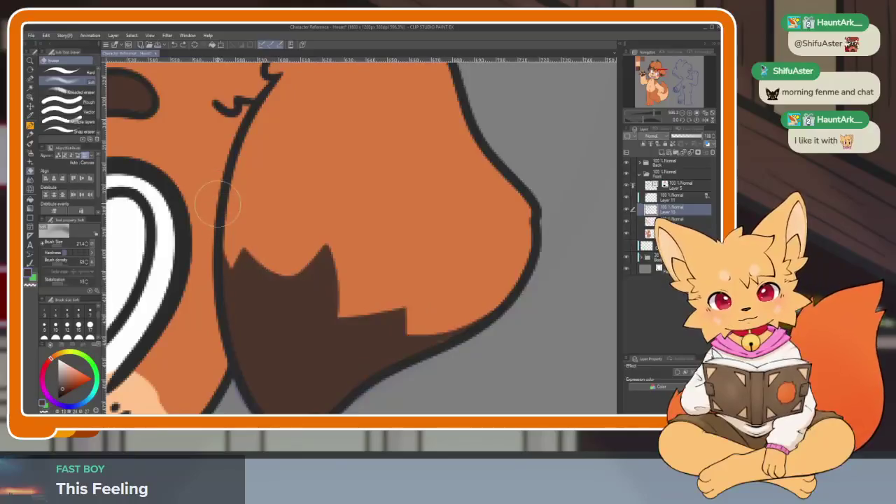
pyautogui.moveTo(228, 258); pyautogui.dragTo(404, 355)
pyautogui.hotkey('ctrl', 'z')
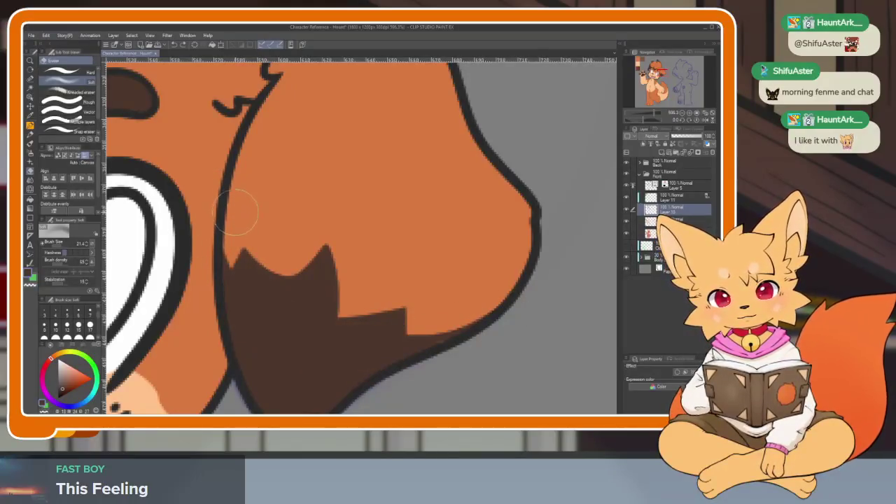
pyautogui.moveTo(222, 207)
pyautogui.mouseDown()
pyautogui.moveTo(394, 314)
pyautogui.moveTo(430, 315)
pyautogui.mouseUp()
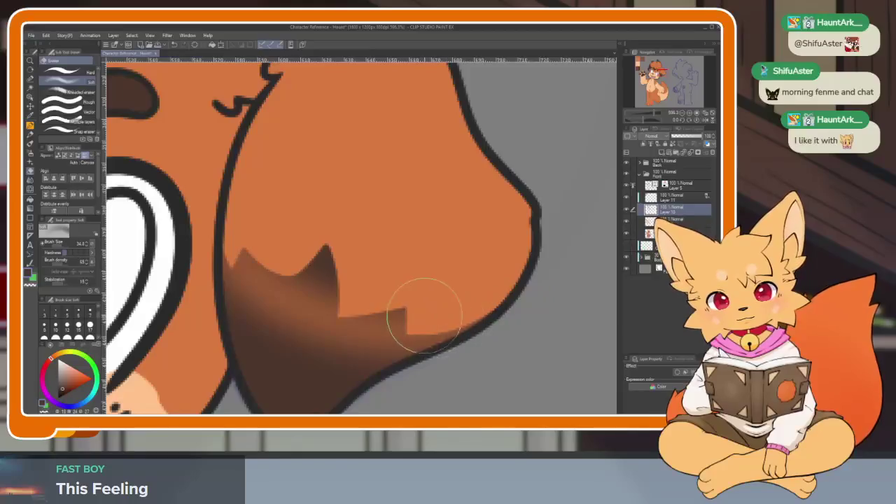
pyautogui.moveTo(511, 304)
pyautogui.mouseDown()
pyautogui.moveTo(296, 290)
pyautogui.moveTo(334, 315)
pyautogui.moveTo(285, 228)
pyautogui.moveTo(341, 305)
pyautogui.mouseUp()
pyautogui.hotkey('ctrl', 'z')
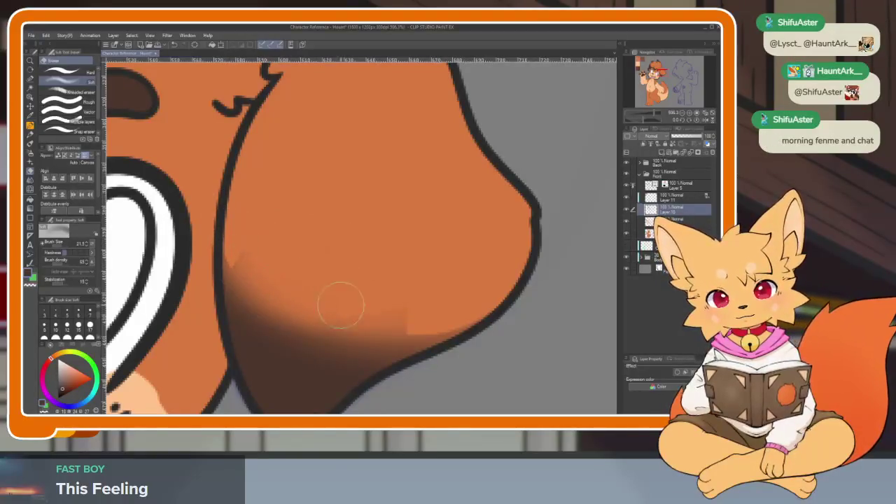
pyautogui.moveTo(309, 330)
pyautogui.mouseDown()
pyautogui.moveTo(311, 310)
pyautogui.moveTo(455, 332)
pyautogui.moveTo(214, 245)
pyautogui.mouseUp()
pyautogui.moveTo(403, 360)
pyautogui.mouseDown()
pyautogui.moveTo(280, 375)
pyautogui.moveTo(420, 340)
pyautogui.mouseUp()
# - Try fading the ear's lower shadow into a gradient, then undo to keep the hard edge
pyautogui.scroll(-7, 406, 286)
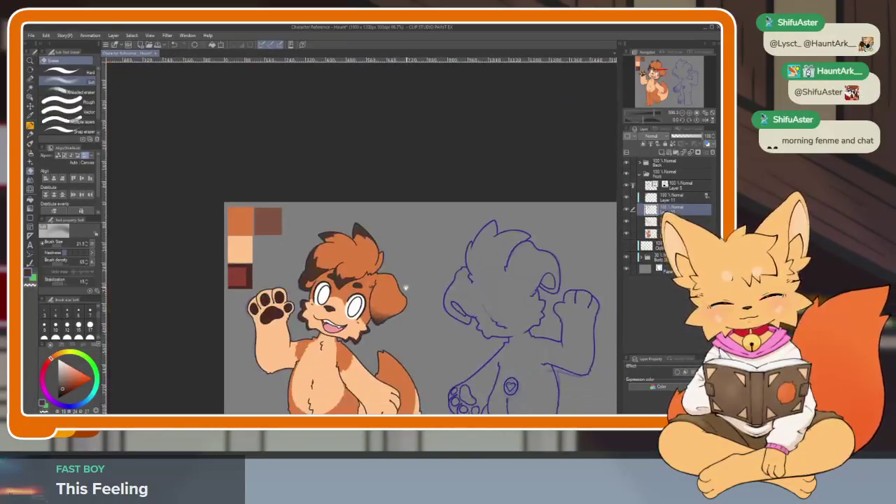
pyautogui.scroll(4, 405, 287)
pyautogui.scroll(3, 420, 298)
pyautogui.hotkey('ctrl', 'z')
pyautogui.hotkey('ctrl', 'z')
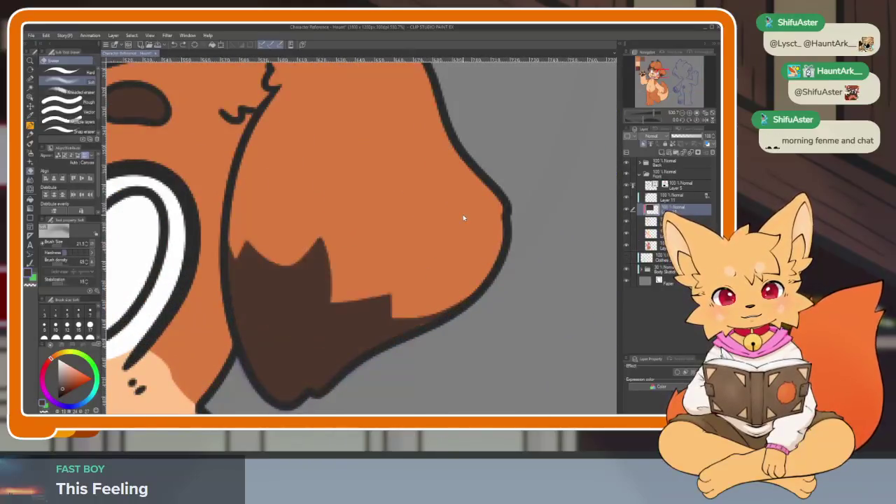
pyautogui.scroll(1, 244, 238)
pyautogui.moveTo(221, 245)
pyautogui.mouseDown()
pyautogui.moveTo(310, 330)
pyautogui.moveTo(444, 316)
pyautogui.moveTo(207, 238)
pyautogui.mouseUp()
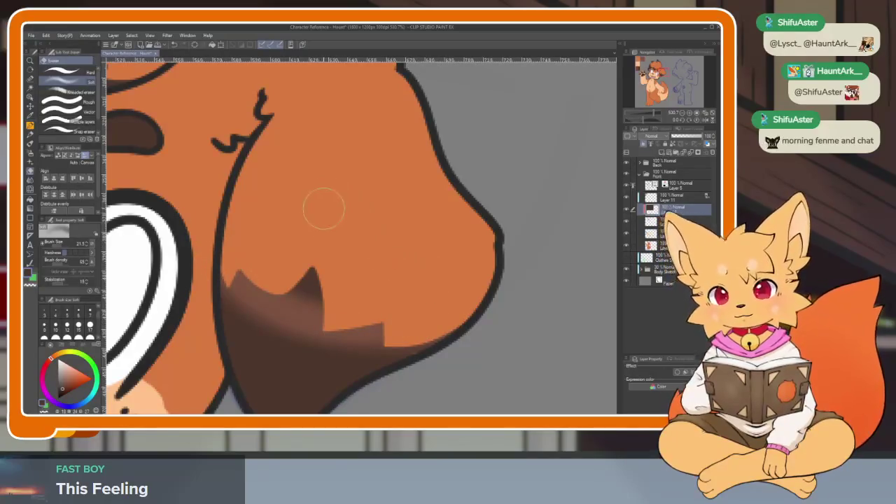
pyautogui.press('h')
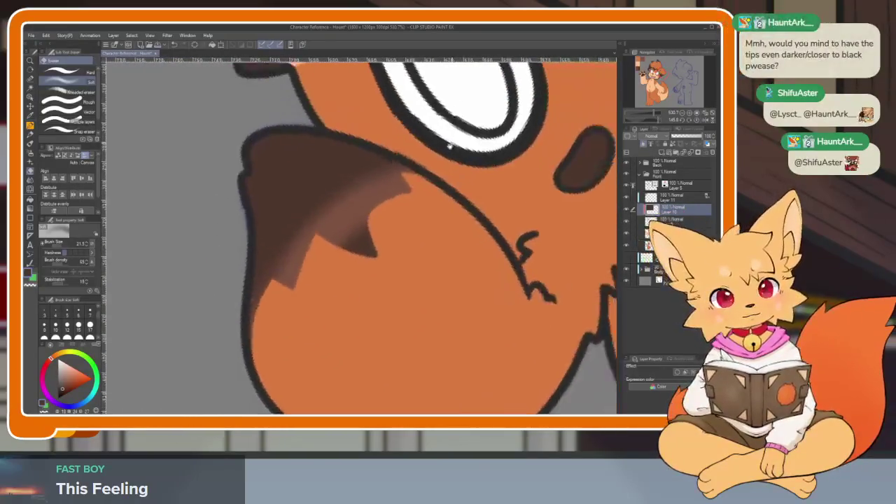
pyautogui.hotkey('ctrl', 'z')
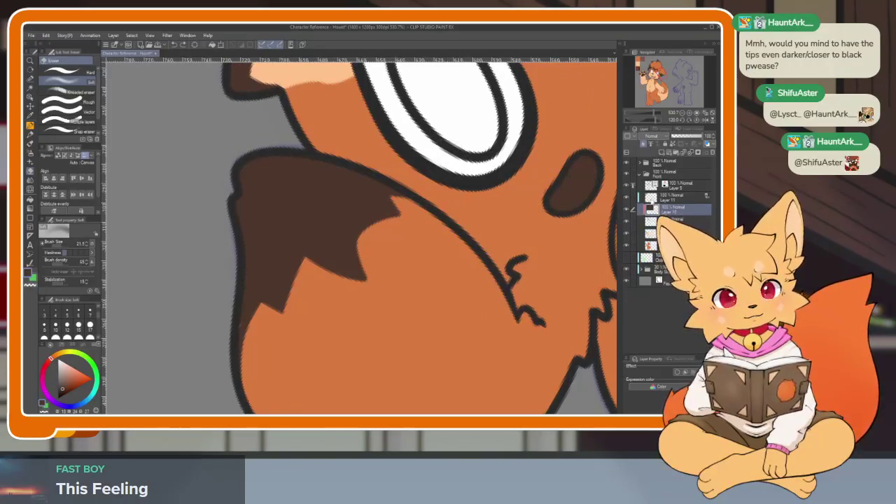
pyautogui.rightClick(668, 212)
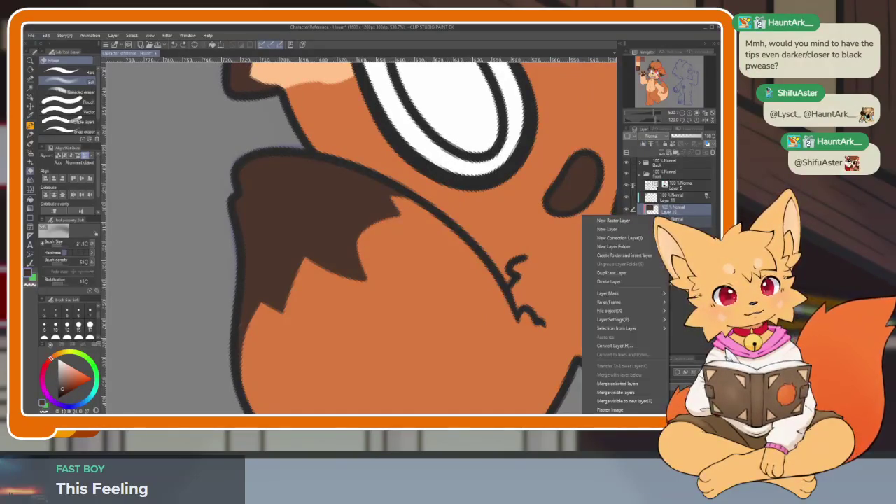
# - Apply the layer menu option and soften the dark brown fur beside the eye into orange
pyautogui.click(618, 383)
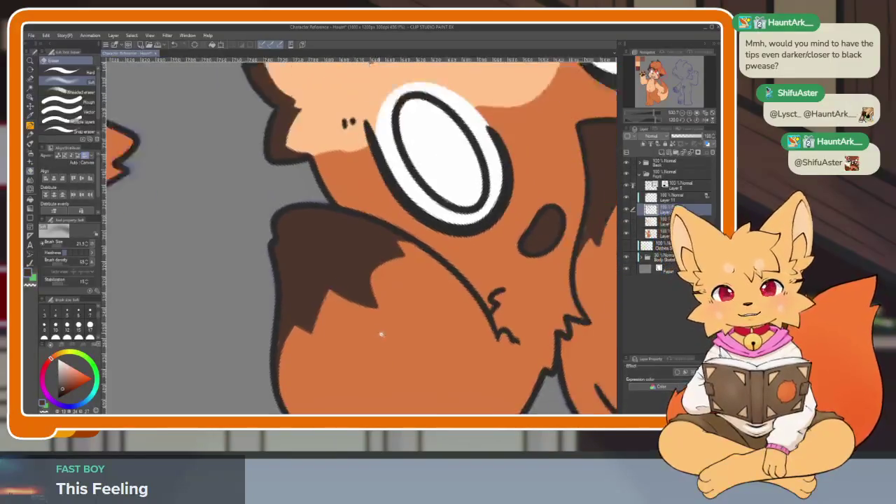
pyautogui.moveTo(370, 333)
pyautogui.mouseDown()
pyautogui.moveTo(357, 306)
pyautogui.moveTo(343, 310)
pyautogui.moveTo(300, 287)
pyautogui.mouseUp()
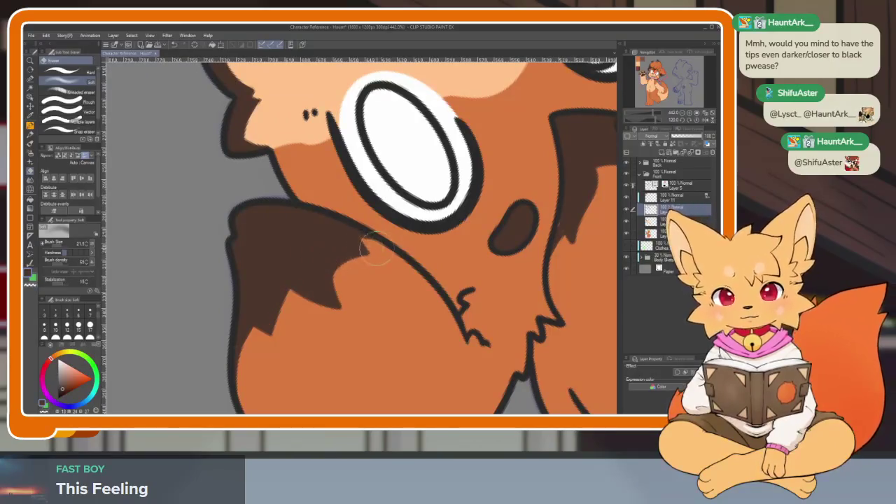
pyautogui.moveTo(362, 277)
pyautogui.mouseDown()
pyautogui.moveTo(359, 250)
pyautogui.moveTo(394, 248)
pyautogui.moveTo(252, 329)
pyautogui.moveTo(258, 399)
pyautogui.mouseUp()
pyautogui.moveTo(336, 259)
pyautogui.mouseDown()
pyautogui.moveTo(266, 362)
pyautogui.moveTo(382, 262)
pyautogui.mouseUp()
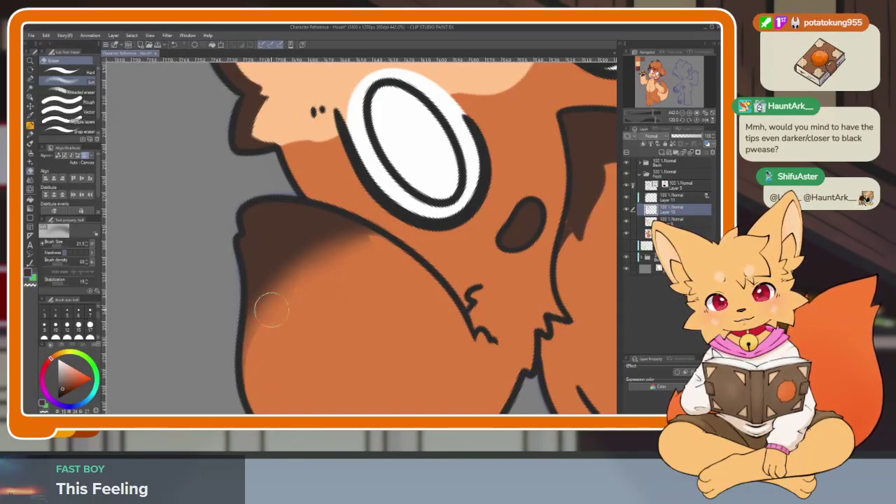
pyautogui.moveTo(365, 245); pyautogui.dragTo(335, 287)
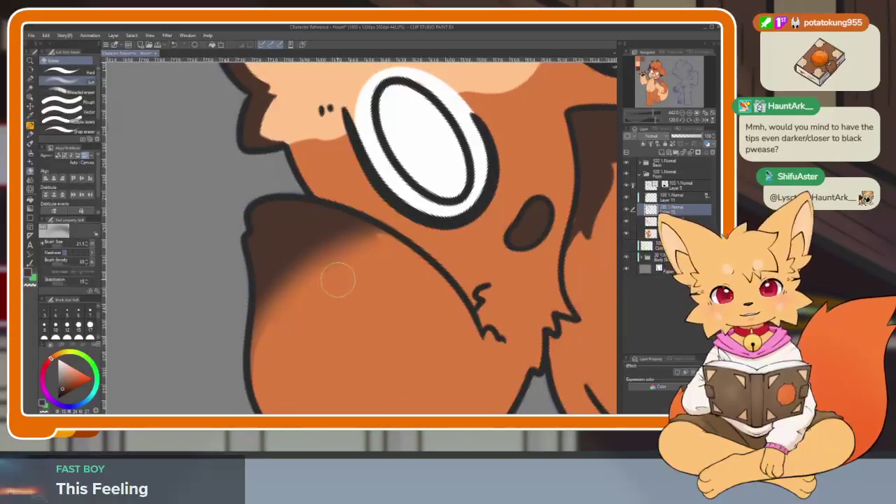
# - Blend the brown fur below the eye and under the arc line into the orange
pyautogui.moveTo(357, 238); pyautogui.dragTo(269, 377)
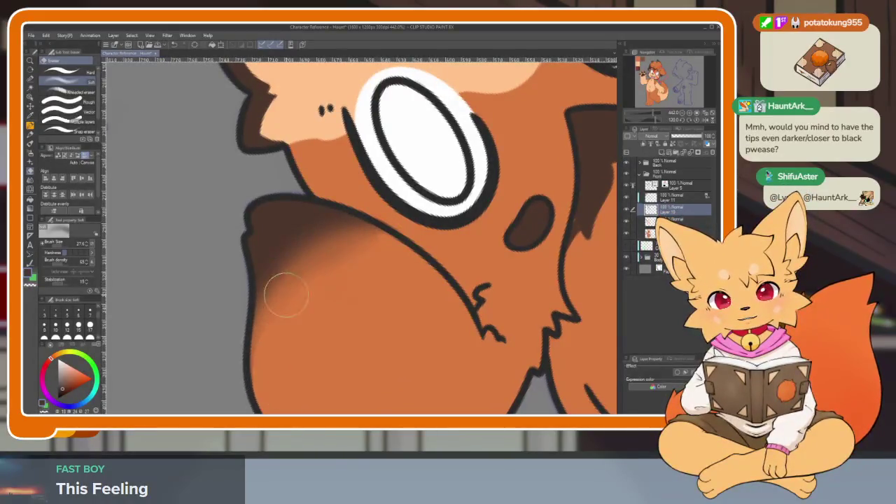
pyautogui.moveTo(379, 234); pyautogui.dragTo(271, 298)
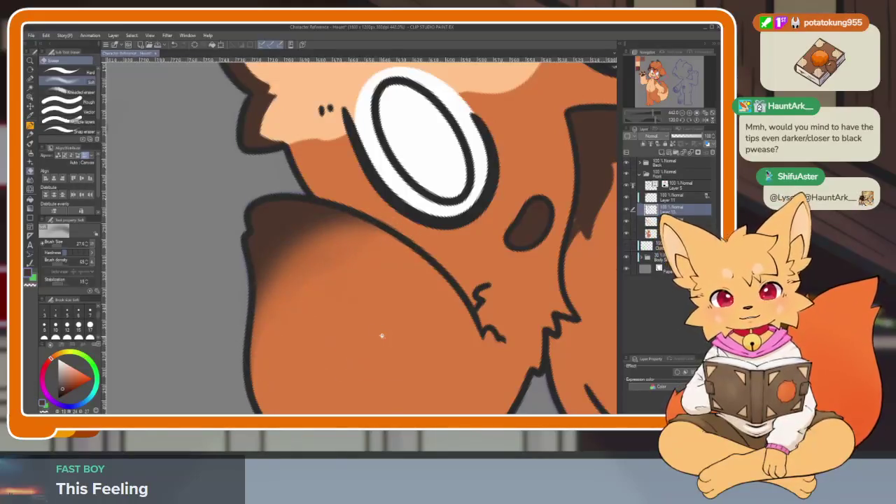
pyautogui.scroll(-5, 381, 336)
pyautogui.scroll(5, 456, 298)
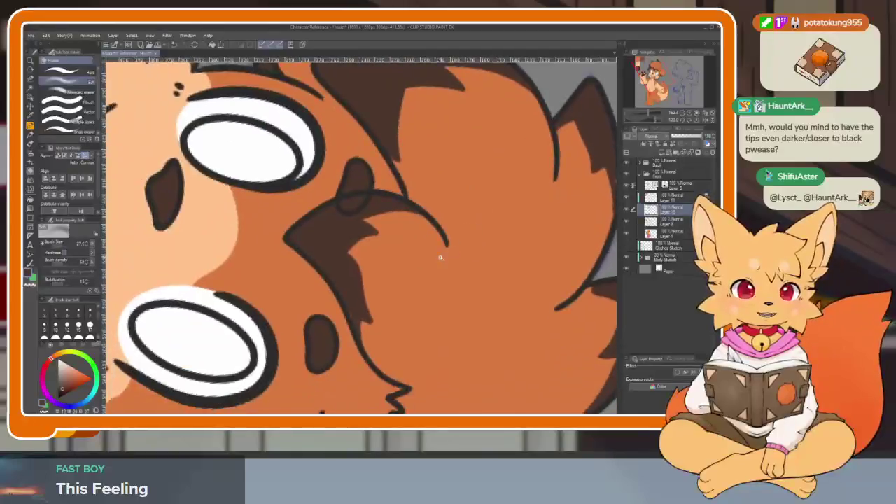
pyautogui.scroll(1, 440, 257)
pyautogui.moveTo(427, 223)
pyautogui.mouseDown()
pyautogui.moveTo(361, 249)
pyautogui.moveTo(375, 356)
pyautogui.moveTo(350, 296)
pyautogui.moveTo(352, 254)
pyautogui.mouseUp()
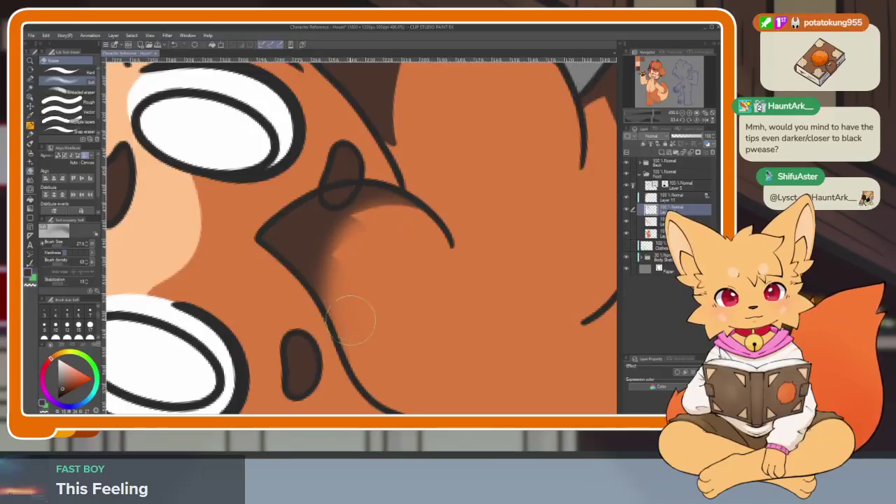
pyautogui.moveTo(425, 222)
pyautogui.mouseDown()
pyautogui.moveTo(343, 310)
pyautogui.moveTo(376, 220)
pyautogui.mouseUp()
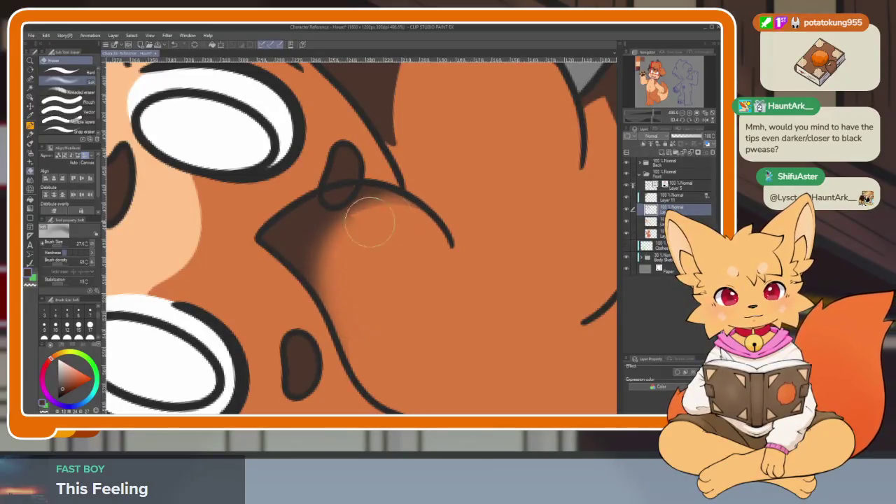
pyautogui.scroll(-5, 430, 227)
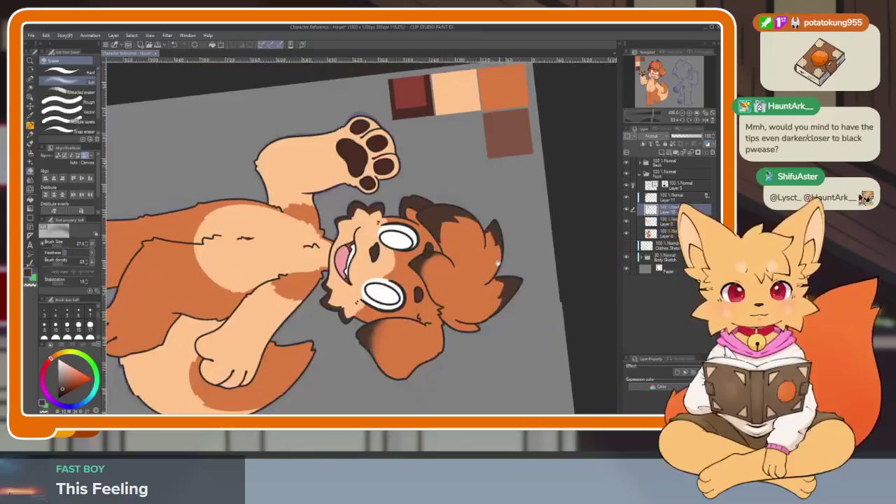
# - Softly blend the brown shading under the hair arc and along its left edge toward orange
pyautogui.scroll(4, 490, 257)
pyautogui.scroll(1, 464, 215)
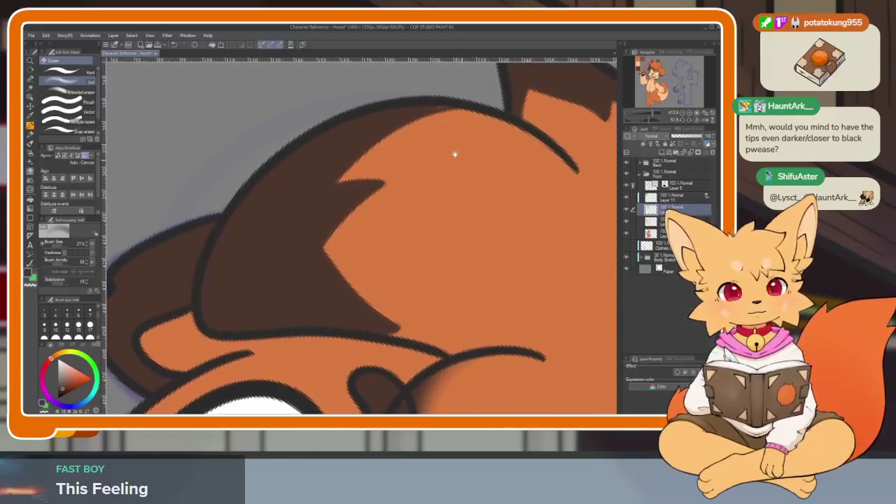
pyautogui.moveTo(391, 161)
pyautogui.mouseDown()
pyautogui.moveTo(340, 290)
pyautogui.moveTo(352, 202)
pyautogui.moveTo(406, 320)
pyautogui.moveTo(357, 259)
pyautogui.mouseUp()
pyautogui.moveTo(454, 138)
pyautogui.mouseDown()
pyautogui.moveTo(316, 214)
pyautogui.moveTo(315, 292)
pyautogui.moveTo(339, 174)
pyautogui.moveTo(279, 200)
pyautogui.mouseUp()
pyautogui.hotkey('ctrl', 'z')
pyautogui.hotkey('ctrl', 'z')
pyautogui.moveTo(472, 130)
pyautogui.mouseDown()
pyautogui.moveTo(350, 200)
pyautogui.moveTo(370, 310)
pyautogui.moveTo(369, 266)
pyautogui.mouseUp()
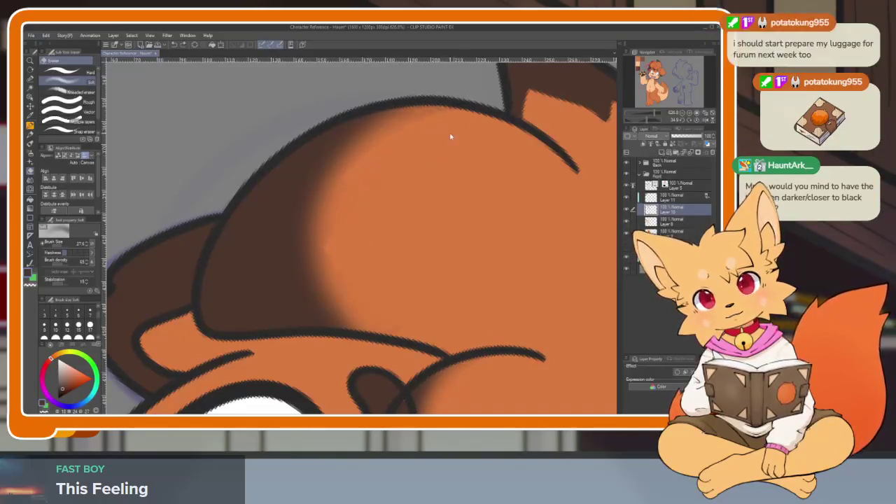
pyautogui.moveTo(450, 119); pyautogui.dragTo(350, 306)
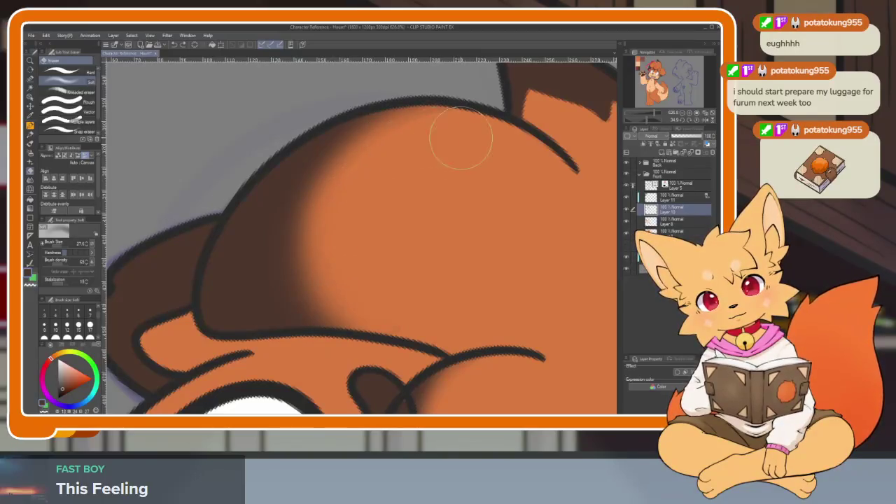
# - Rotate to another hair close-up and try blending its dark brown tip, undoing the stroke
pyautogui.scroll(-5, 458, 137)
pyautogui.moveTo(459, 175)
pyautogui.mouseDown()
pyautogui.moveTo(492, 258)
pyautogui.moveTo(400, 299)
pyautogui.moveTo(384, 310)
pyautogui.moveTo(394, 320)
pyautogui.moveTo(392, 310)
pyautogui.mouseUp()
pyautogui.scroll(5, 492, 258)
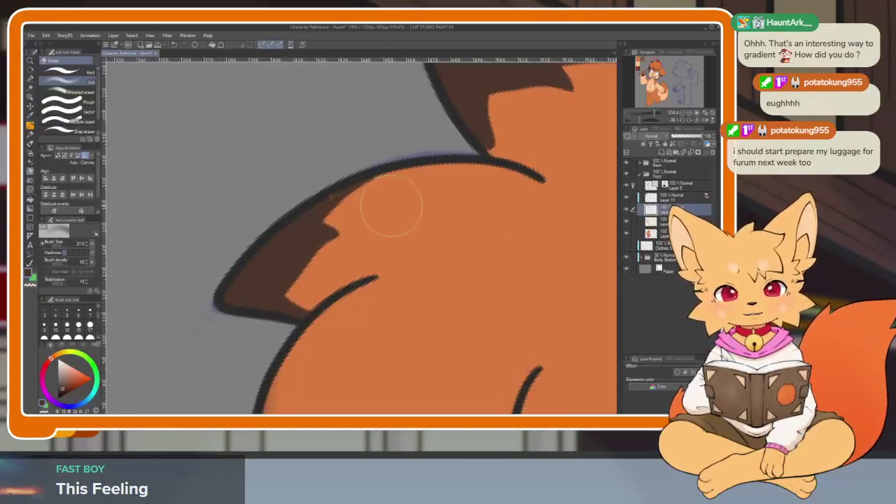
pyautogui.scroll(-3, 412, 245)
pyautogui.moveTo(398, 280); pyautogui.dragTo(371, 316)
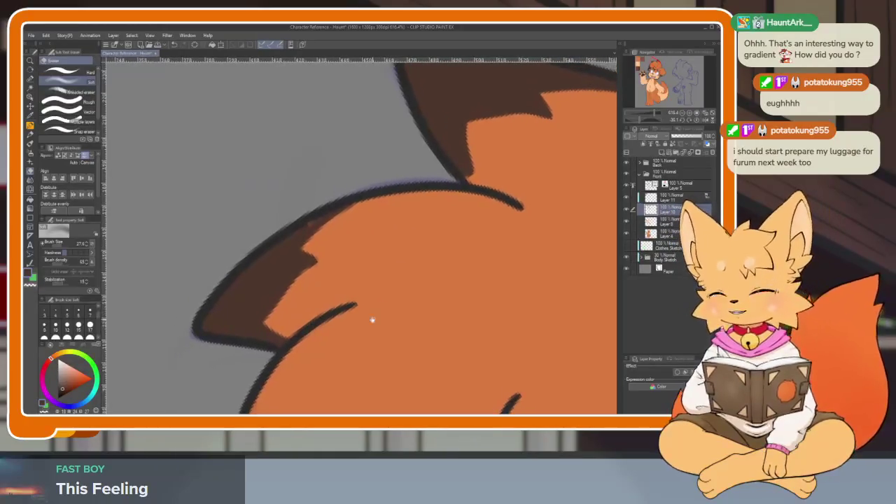
pyautogui.scroll(3, 372, 315)
pyautogui.moveTo(374, 208)
pyautogui.mouseDown()
pyautogui.moveTo(310, 329)
pyautogui.moveTo(366, 206)
pyautogui.moveTo(314, 352)
pyautogui.moveTo(350, 211)
pyautogui.moveTo(310, 360)
pyautogui.moveTo(320, 231)
pyautogui.moveTo(340, 216)
pyautogui.moveTo(293, 308)
pyautogui.moveTo(296, 359)
pyautogui.moveTo(294, 259)
pyautogui.moveTo(302, 260)
pyautogui.mouseUp()
pyautogui.hotkey('ctrl', 'z')
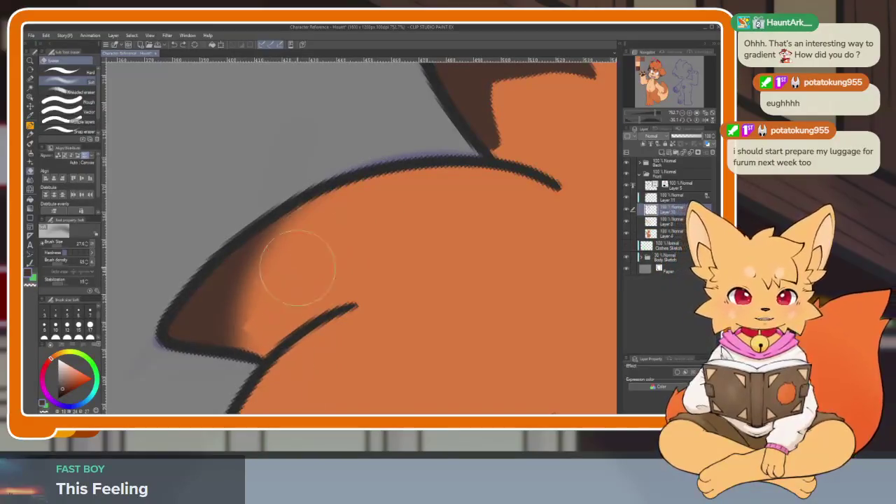
# - Soften the dark brown shading along the upper hair spike into orange
pyautogui.scroll(-2, 349, 300)
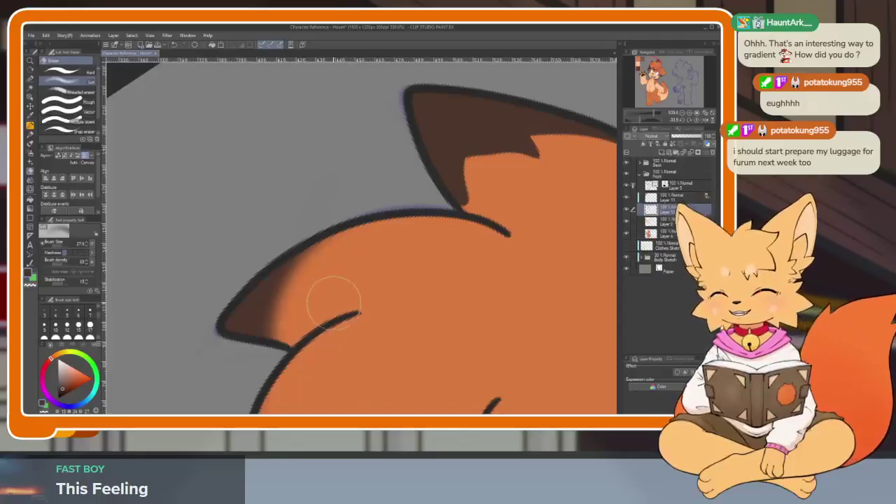
pyautogui.scroll(1, 345, 318)
pyautogui.moveTo(359, 316); pyautogui.dragTo(344, 319)
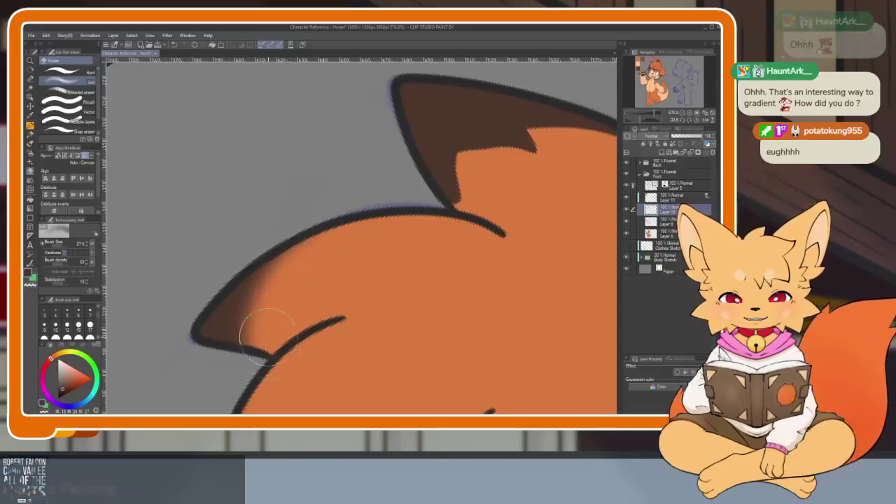
pyautogui.scroll(-3, 443, 320)
pyautogui.scroll(-2, 456, 264)
pyautogui.scroll(2, 456, 264)
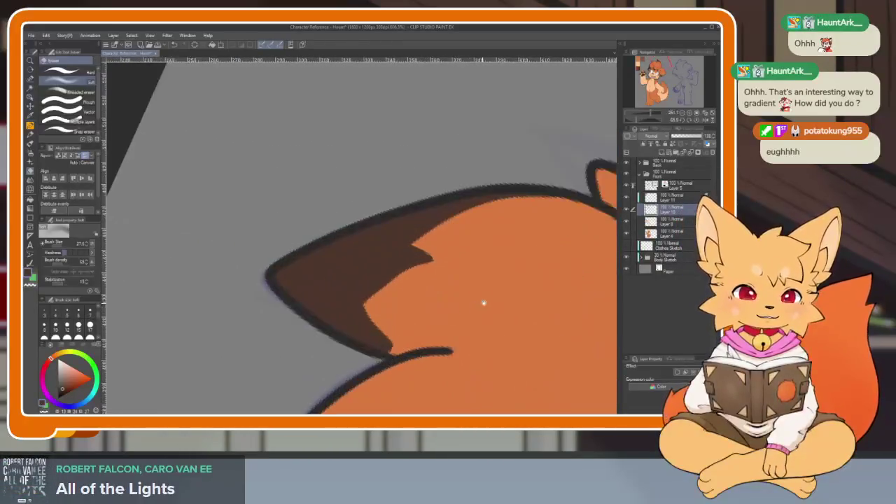
pyautogui.scroll(2, 476, 306)
pyautogui.scroll(1, 426, 292)
pyautogui.moveTo(530, 171)
pyautogui.mouseDown()
pyautogui.moveTo(326, 300)
pyautogui.moveTo(436, 190)
pyautogui.moveTo(317, 362)
pyautogui.mouseUp()
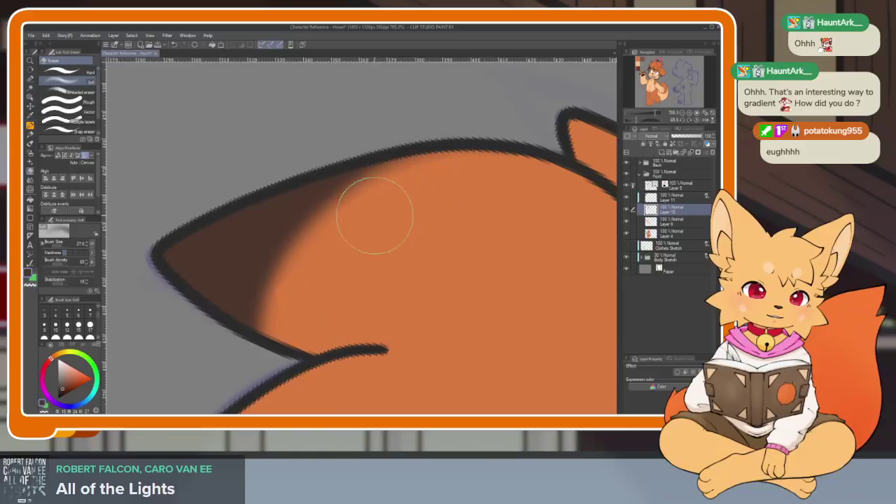
pyautogui.moveTo(420, 190)
pyautogui.mouseDown()
pyautogui.moveTo(336, 208)
pyautogui.moveTo(280, 359)
pyautogui.moveTo(341, 201)
pyautogui.moveTo(260, 300)
pyautogui.moveTo(256, 359)
pyautogui.mouseUp()
# - Centre the face and paw, then paint a soft orange blend along the hair's inner edge
pyautogui.scroll(-4, 256, 359)
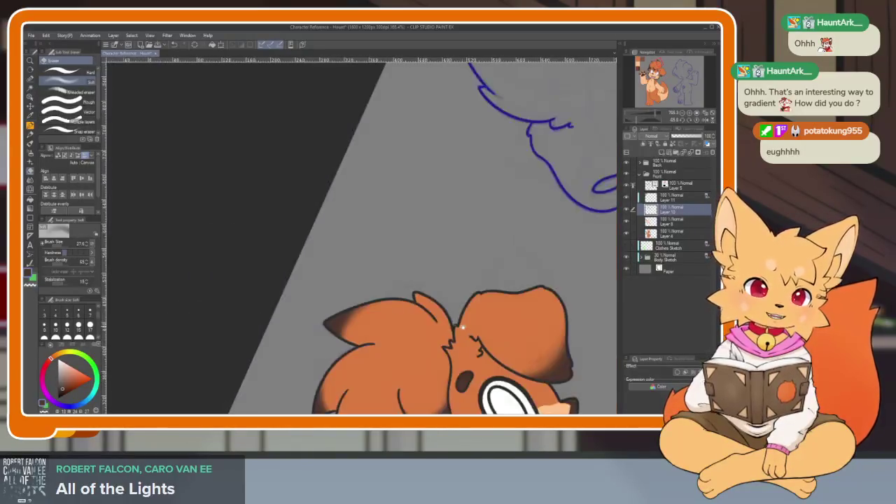
pyautogui.scroll(-1, 440, 287)
pyautogui.moveTo(440, 287)
pyautogui.mouseDown()
pyautogui.moveTo(452, 259)
pyautogui.moveTo(284, 247)
pyautogui.mouseUp()
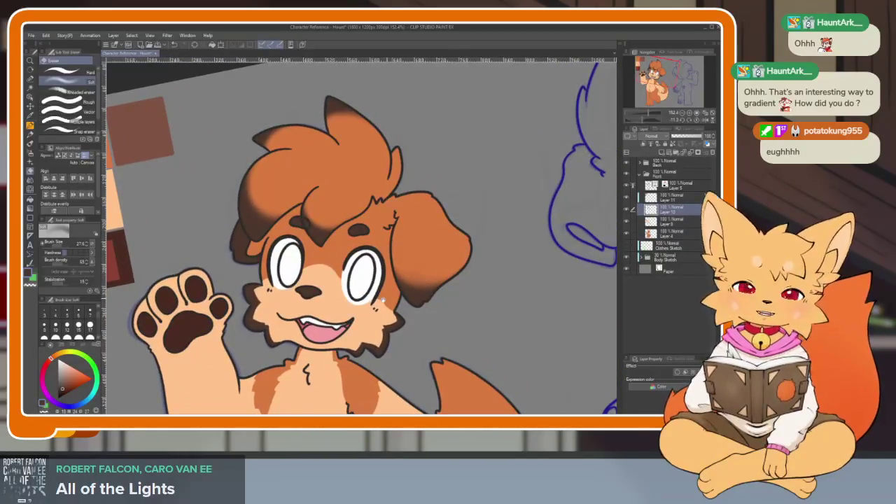
pyautogui.scroll(3, 284, 246)
pyautogui.scroll(1, 266, 252)
pyautogui.scroll(3, 232, 262)
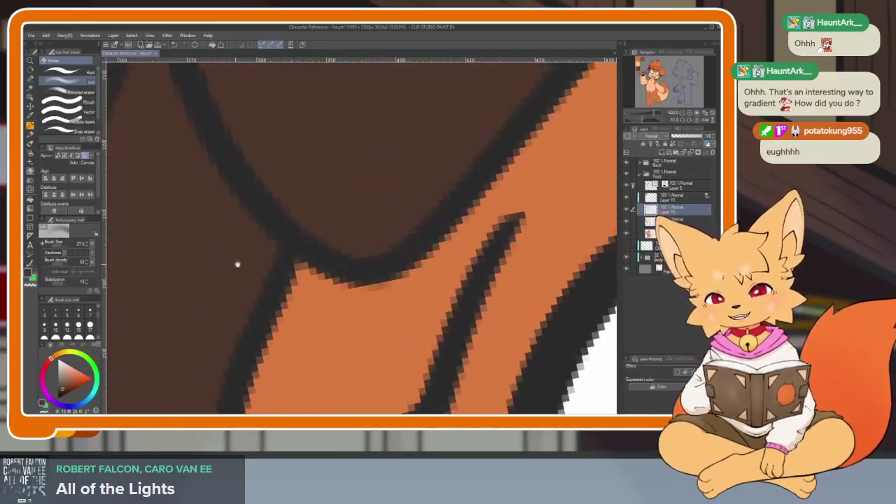
pyautogui.scroll(-3, 254, 264)
pyautogui.scroll(2, 255, 263)
pyautogui.scroll(1, 259, 256)
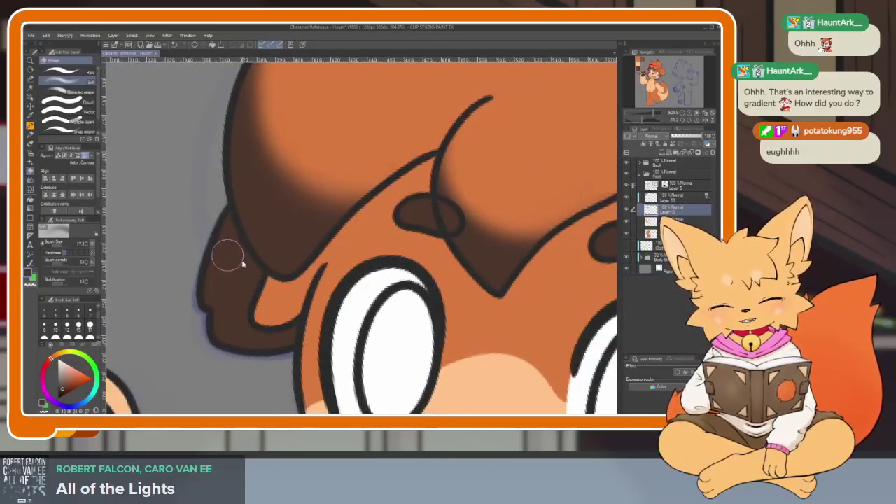
pyautogui.scroll(4, 236, 269)
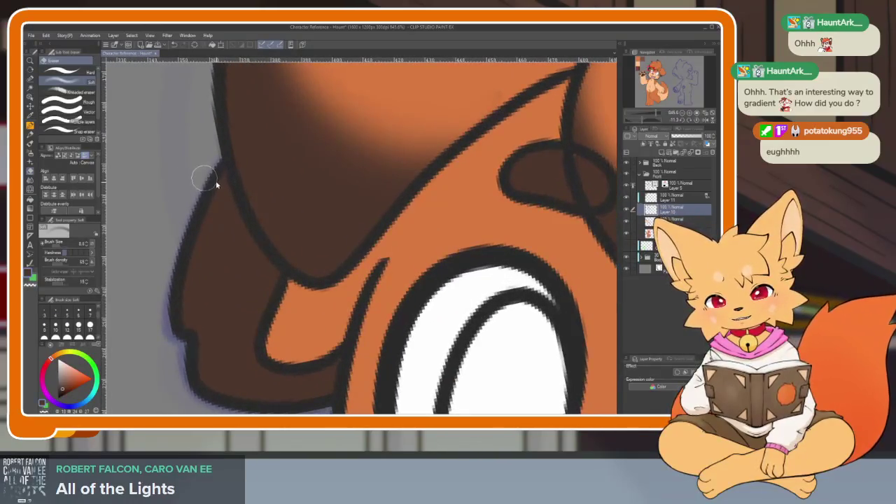
pyautogui.moveTo(214, 157); pyautogui.dragTo(280, 294)
pyautogui.hotkey('ctrl', 'z')
pyautogui.moveTo(218, 162)
pyautogui.mouseDown()
pyautogui.moveTo(280, 286)
pyautogui.moveTo(221, 183)
pyautogui.mouseUp()
# - Blend orange along the hair's left inner edge, then level the view of the whole character
pyautogui.scroll(-2, 220, 184)
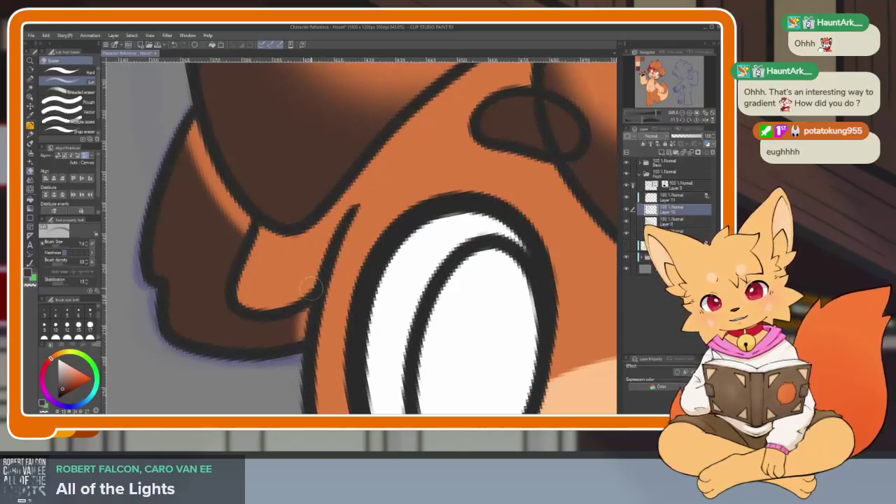
pyautogui.scroll(2, 206, 245)
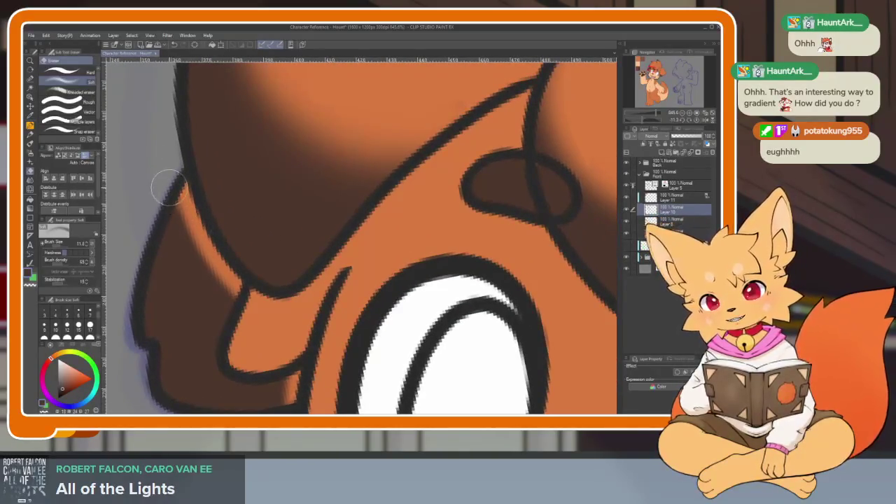
pyautogui.moveTo(168, 188); pyautogui.dragTo(245, 318)
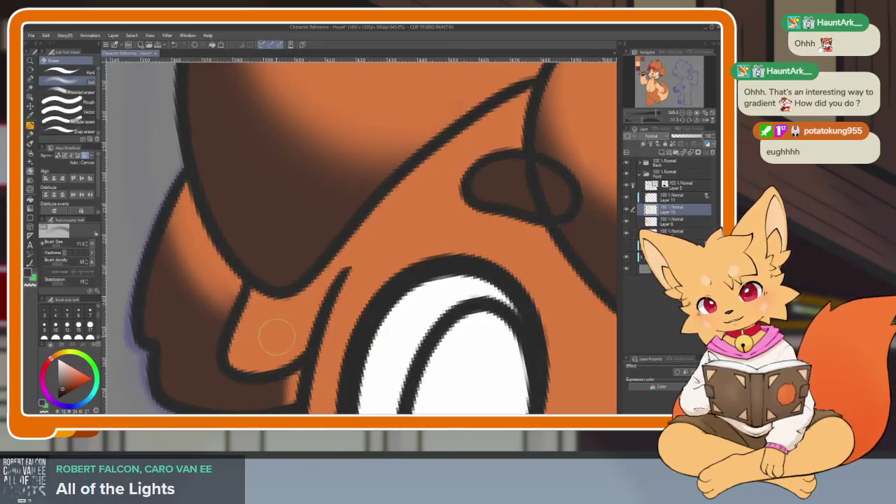
pyautogui.scroll(-2, 277, 337)
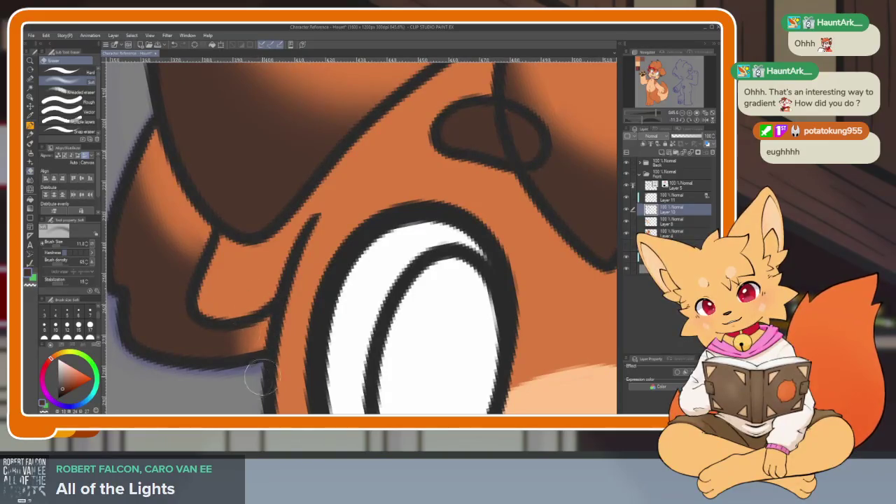
pyautogui.scroll(-5, 260, 384)
pyautogui.scroll(-5, 455, 304)
pyautogui.moveTo(456, 304); pyautogui.dragTo(392, 308)
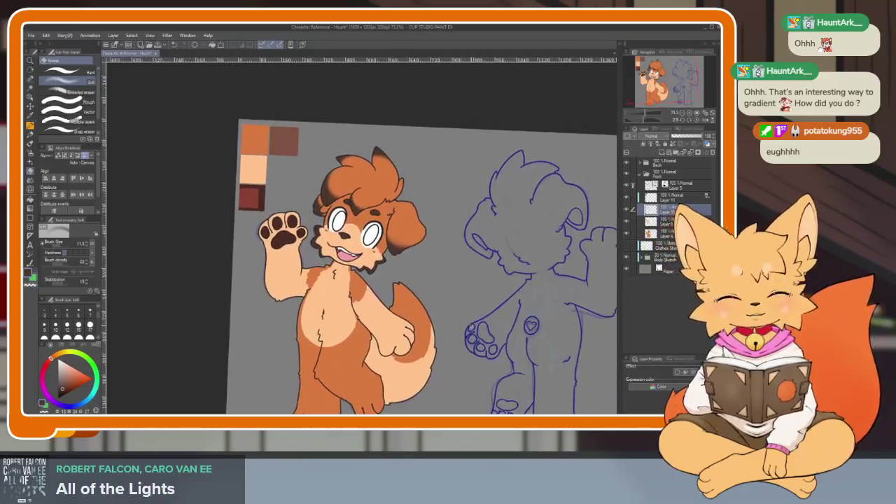
# - Zoom onto the snout and softly erase its hard brown edge, upper and lower parts, into the fur
pyautogui.moveTo(392, 308); pyautogui.dragTo(434, 280)
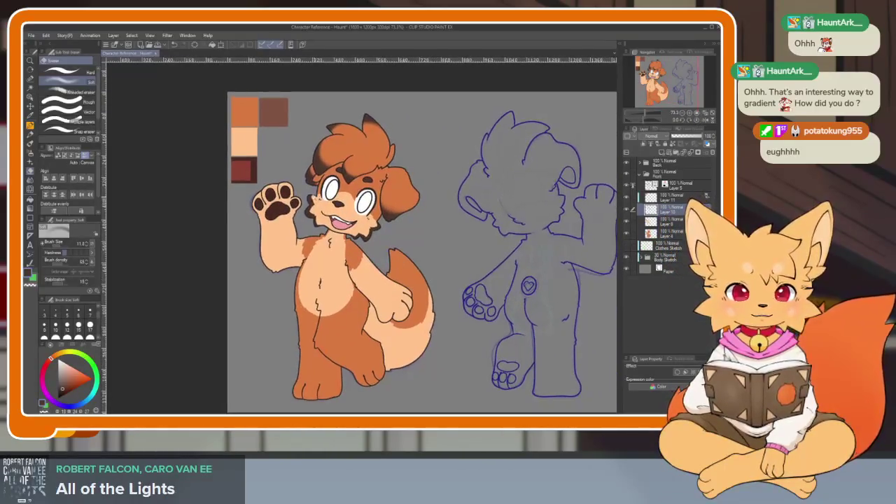
pyautogui.scroll(3, 338, 205)
pyautogui.scroll(2, 335, 192)
pyautogui.moveTo(313, 184); pyautogui.dragTo(323, 263)
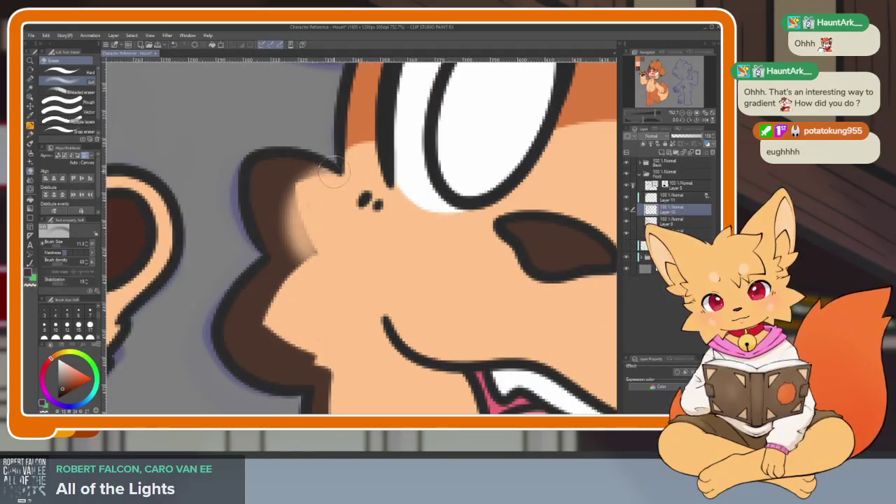
pyautogui.scroll(-1, 315, 243)
pyautogui.hotkey('ctrl', 'z')
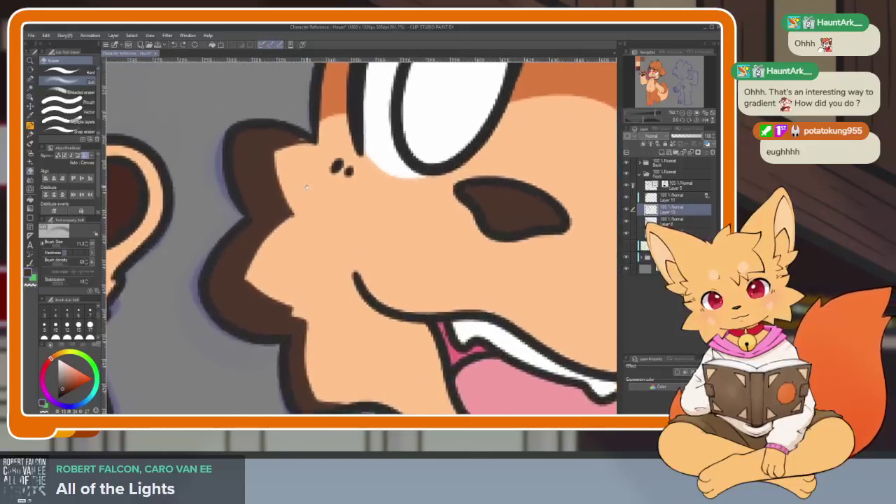
pyautogui.scroll(-1, 308, 126)
pyautogui.moveTo(308, 126)
pyautogui.mouseDown()
pyautogui.moveTo(273, 231)
pyautogui.moveTo(322, 350)
pyautogui.mouseUp()
pyautogui.hotkey('ctrl', 'z')
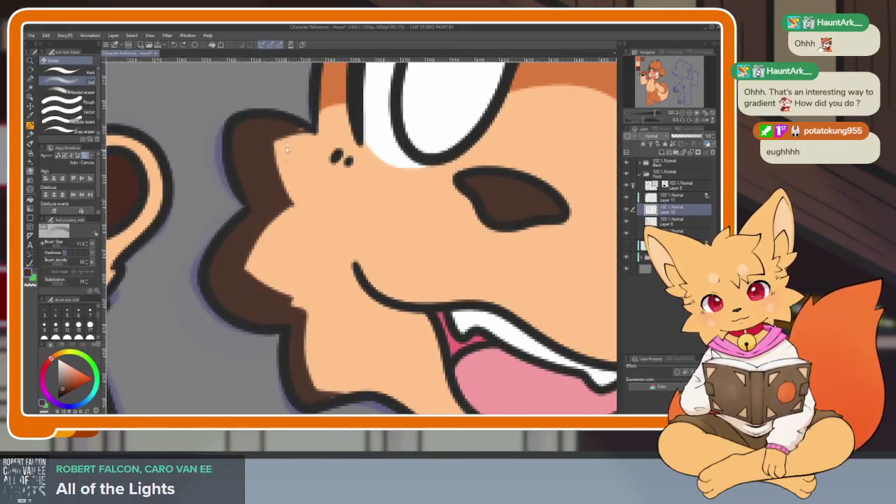
pyautogui.moveTo(278, 145); pyautogui.dragTo(287, 163)
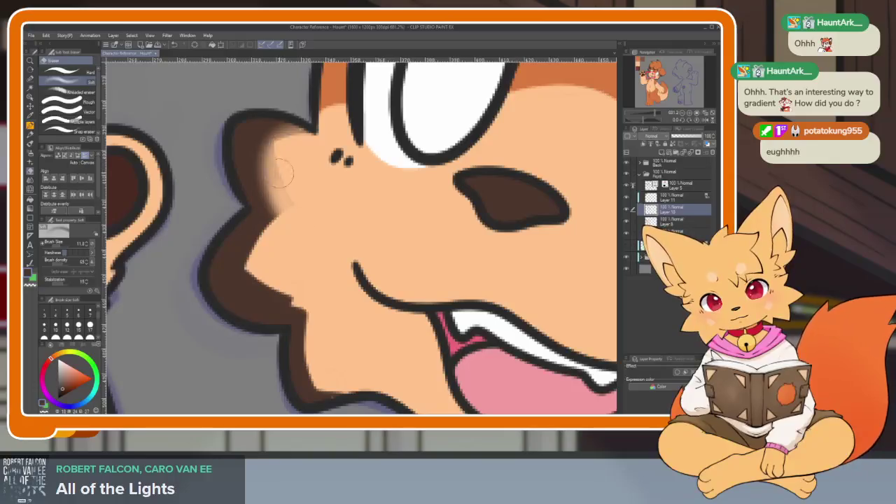
pyautogui.moveTo(272, 227)
pyautogui.mouseDown()
pyautogui.moveTo(303, 292)
pyautogui.moveTo(252, 231)
pyautogui.moveTo(294, 297)
pyautogui.mouseUp()
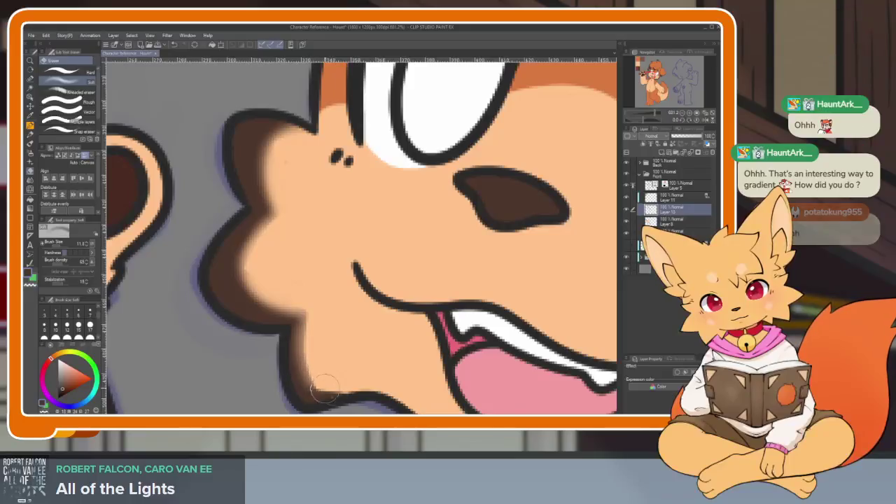
pyautogui.scroll(-5, 365, 365)
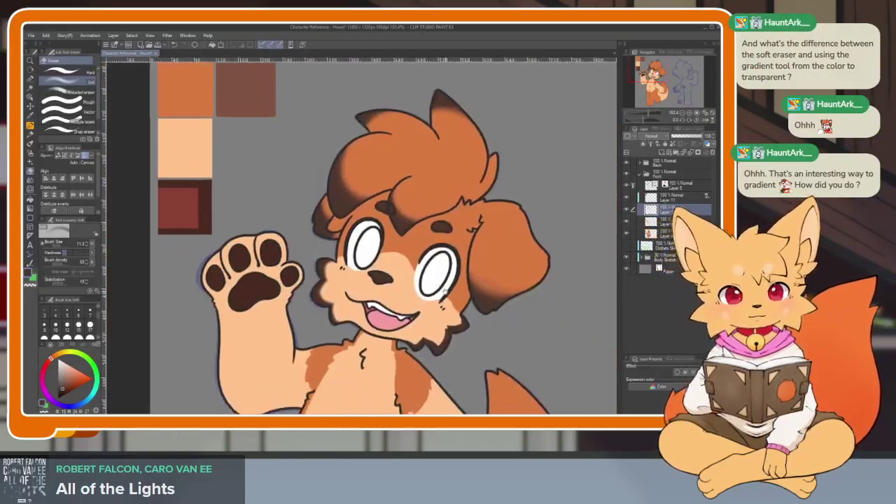
pyautogui.scroll(3, 365, 364)
pyautogui.moveTo(365, 364)
pyautogui.mouseDown()
pyautogui.moveTo(441, 317)
pyautogui.moveTo(402, 353)
pyautogui.mouseUp()
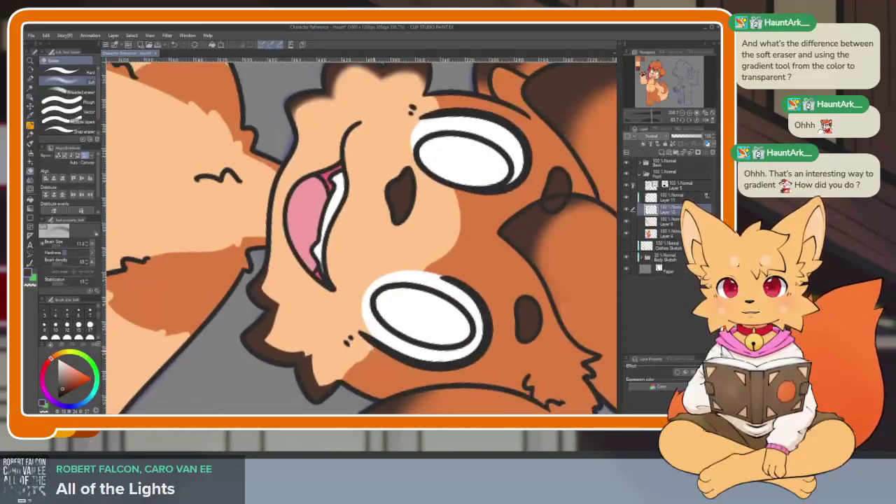
pyautogui.moveTo(402, 353); pyautogui.dragTo(384, 354)
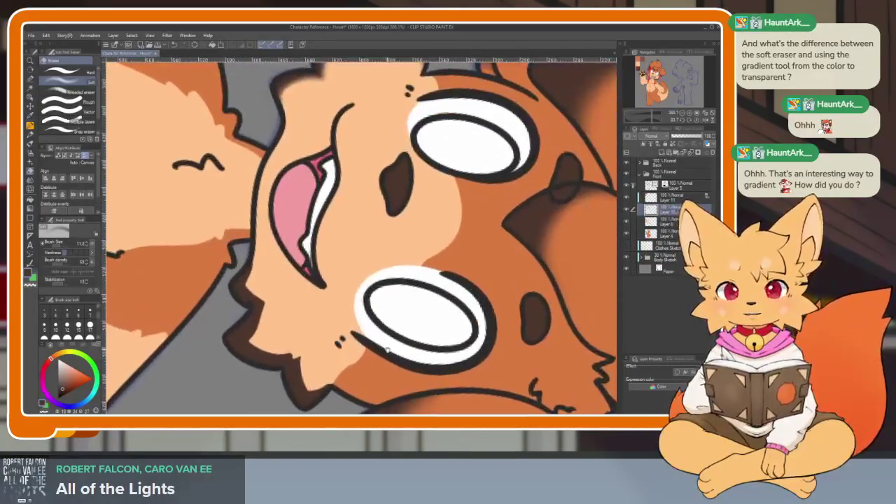
pyautogui.scroll(2, 222, 239)
pyautogui.scroll(2, 223, 239)
pyautogui.moveTo(222, 251); pyautogui.dragTo(227, 269)
pyautogui.scroll(-2, 218, 225)
pyautogui.scroll(-1, 234, 205)
pyautogui.moveTo(231, 279)
pyautogui.mouseDown()
pyautogui.moveTo(217, 297)
pyautogui.moveTo(251, 208)
pyautogui.mouseUp()
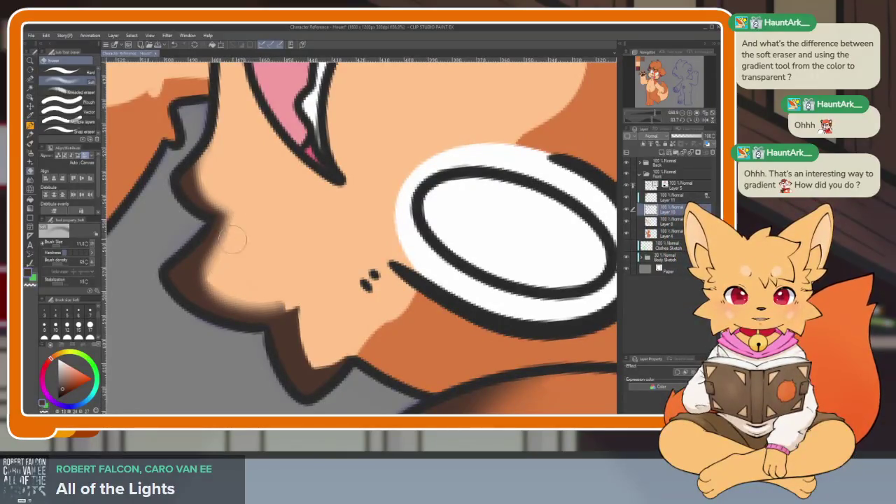
pyautogui.moveTo(294, 297)
pyautogui.mouseDown()
pyautogui.moveTo(336, 356)
pyautogui.moveTo(293, 315)
pyautogui.mouseUp()
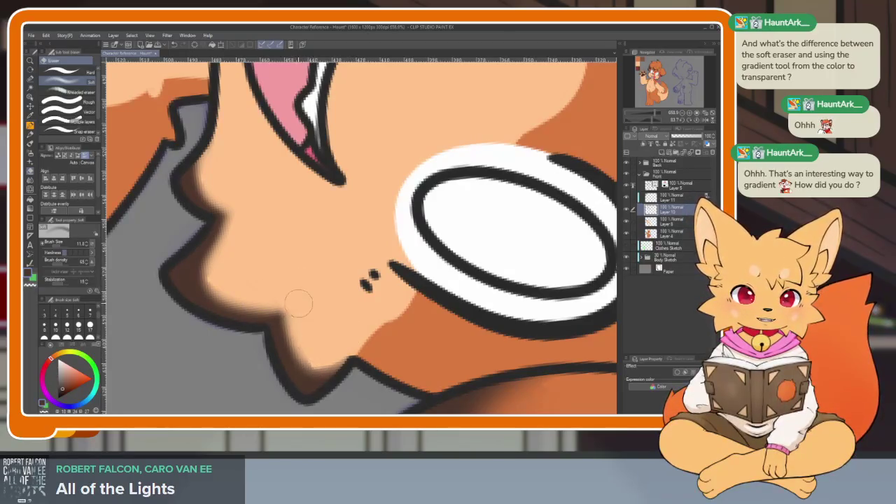
pyautogui.moveTo(342, 345)
pyautogui.mouseDown()
pyautogui.moveTo(294, 329)
pyautogui.moveTo(270, 230)
pyautogui.mouseUp()
pyautogui.scroll(1, 301, 350)
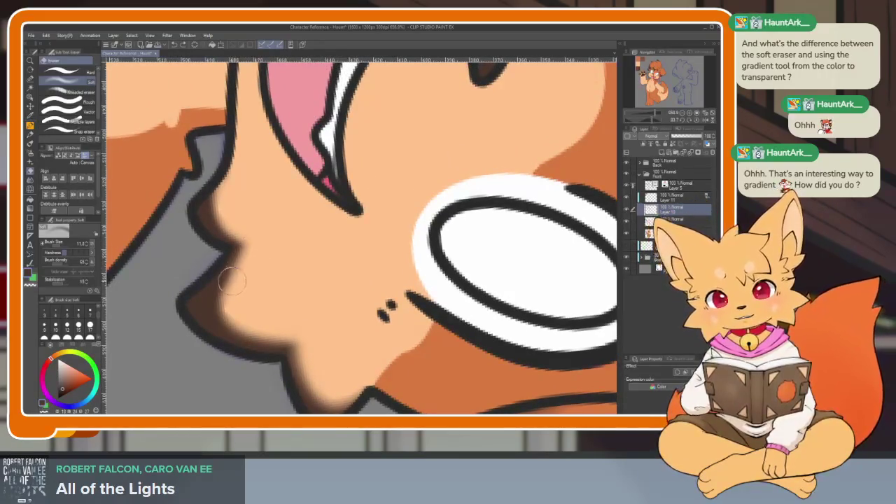
pyautogui.moveTo(234, 278); pyautogui.dragTo(291, 336)
pyautogui.scroll(1, 238, 223)
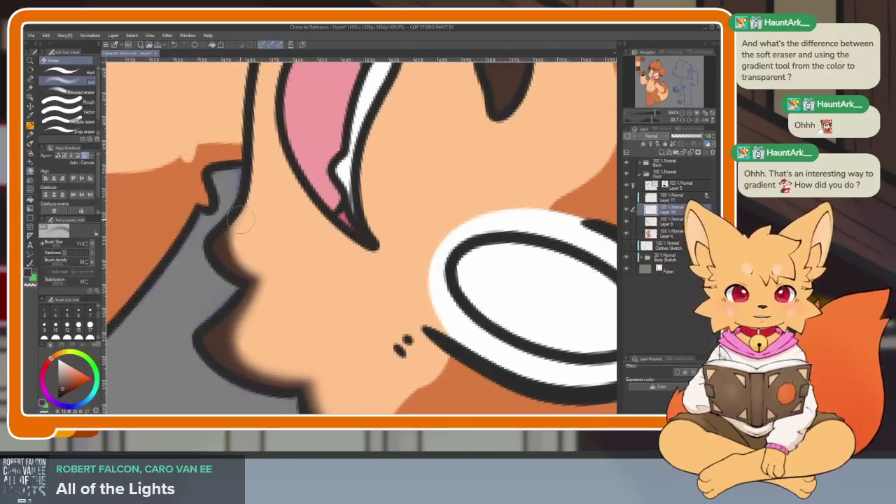
pyautogui.scroll(-5, 282, 266)
pyautogui.scroll(3, 421, 271)
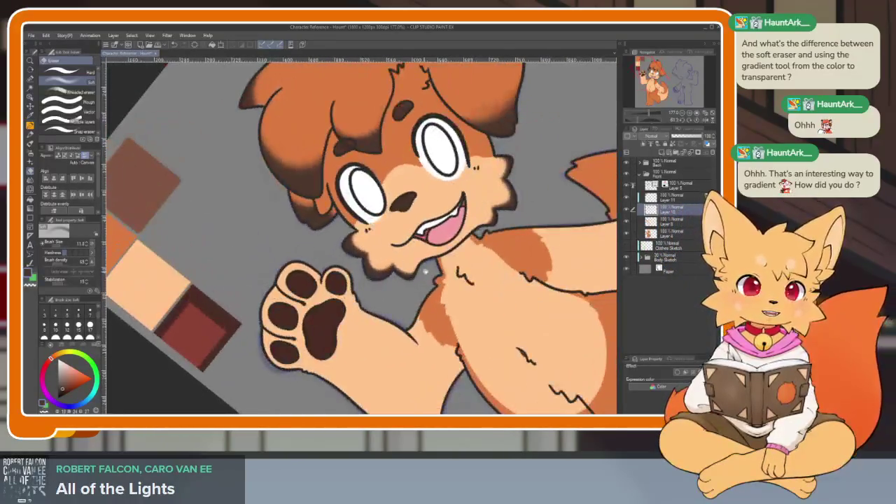
pyautogui.scroll(3, 369, 241)
pyautogui.scroll(2, 298, 251)
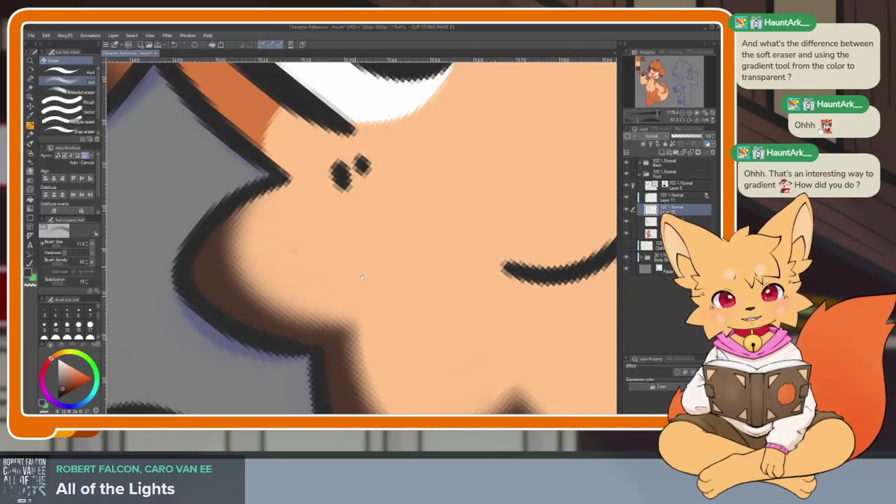
pyautogui.moveTo(333, 248); pyautogui.dragTo(245, 140)
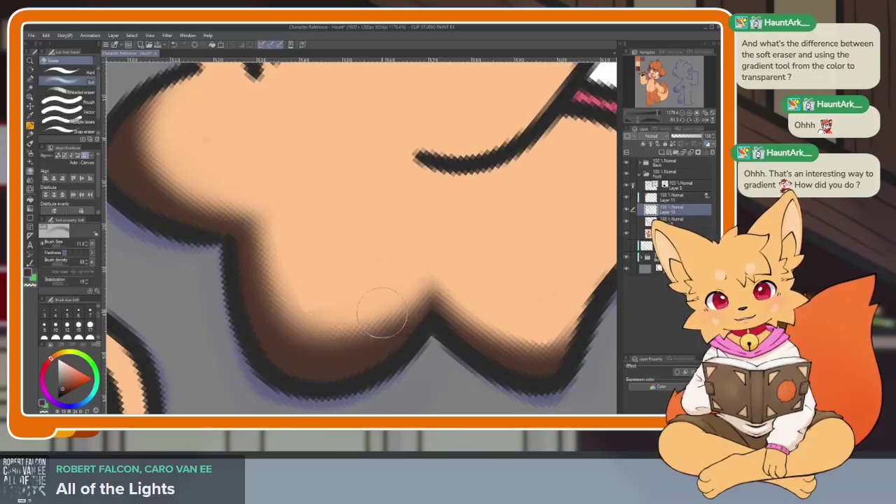
pyautogui.moveTo(414, 270); pyautogui.dragTo(307, 283)
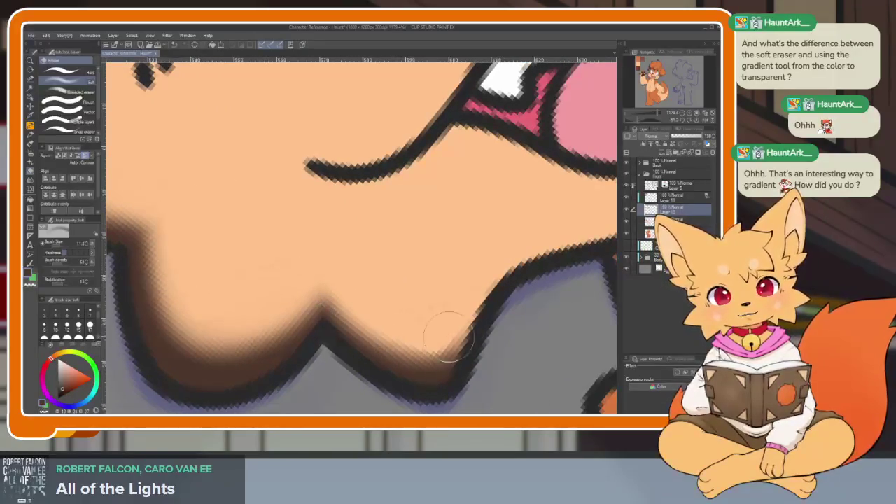
pyautogui.scroll(-8, 416, 341)
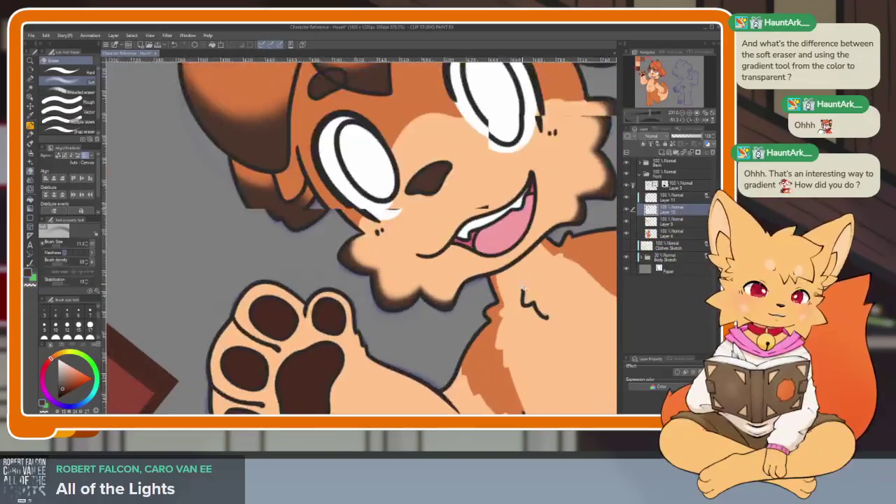
pyautogui.moveTo(536, 295)
pyautogui.mouseDown()
pyautogui.moveTo(516, 310)
pyautogui.moveTo(528, 329)
pyautogui.mouseUp()
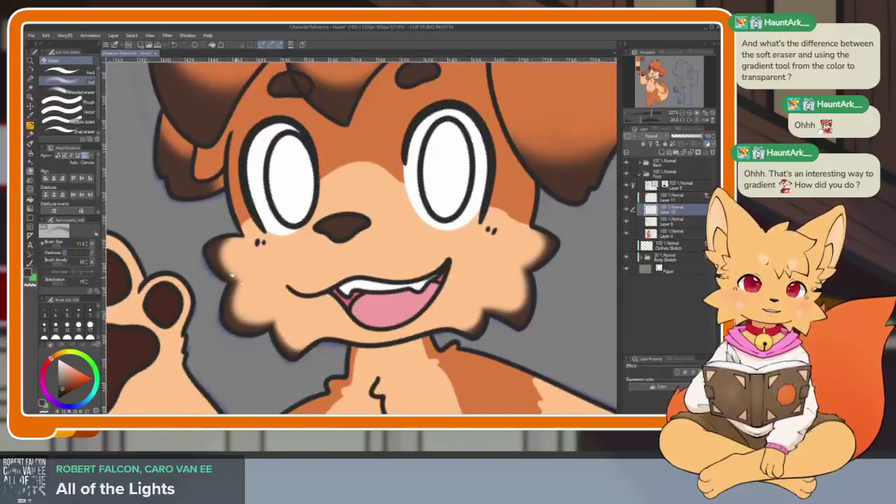
pyautogui.scroll(6, 231, 245)
pyautogui.scroll(-5, 258, 254)
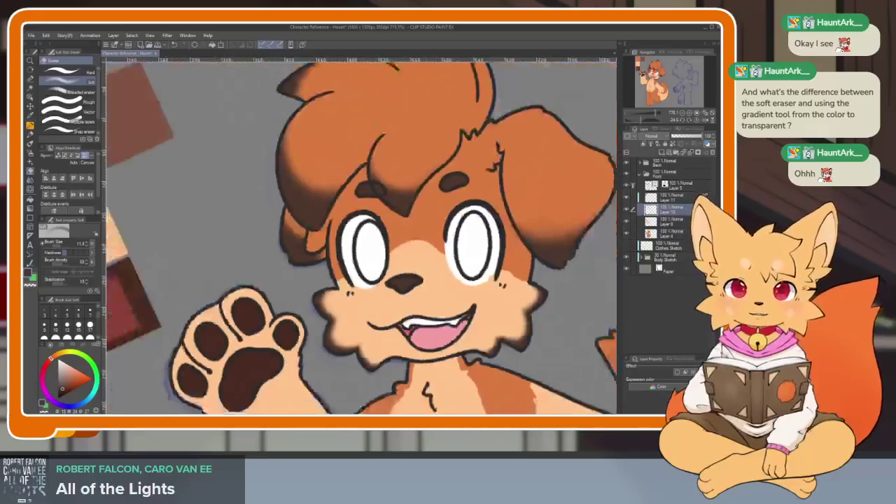
# - Switch to the pen and draw the first brown vertical test strokes on the grey area
pyautogui.scroll(-2, 502, 282)
pyautogui.scroll(3, 502, 282)
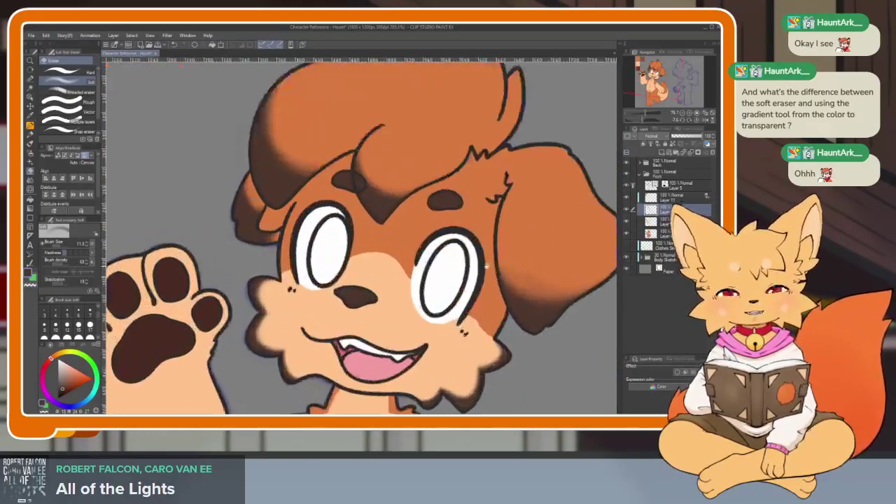
pyautogui.scroll(2, 455, 293)
pyautogui.scroll(1, 414, 320)
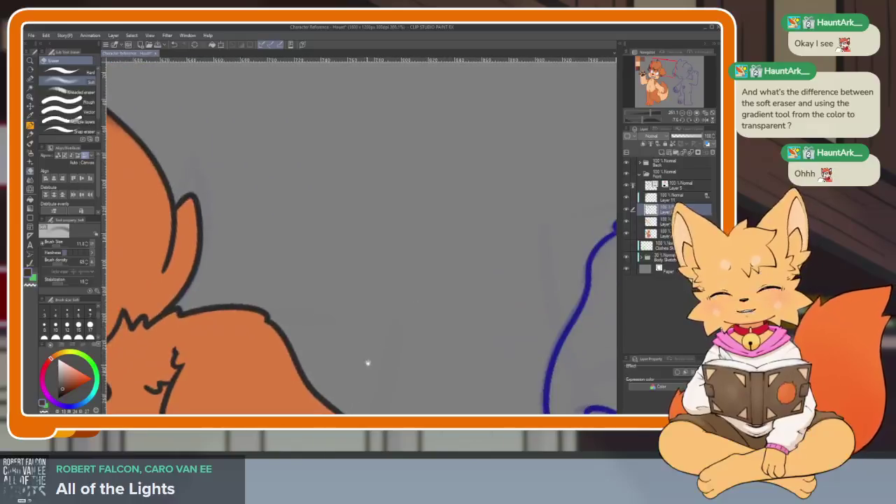
pyautogui.scroll(1, 364, 366)
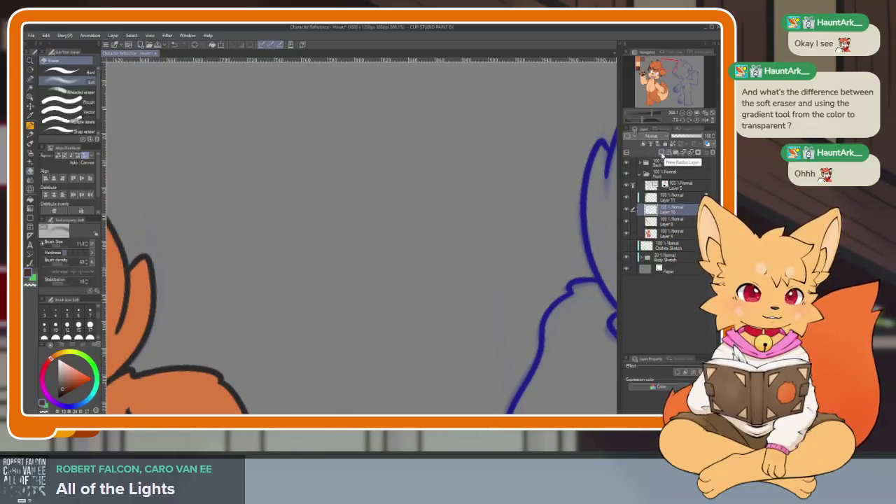
pyautogui.press('p')
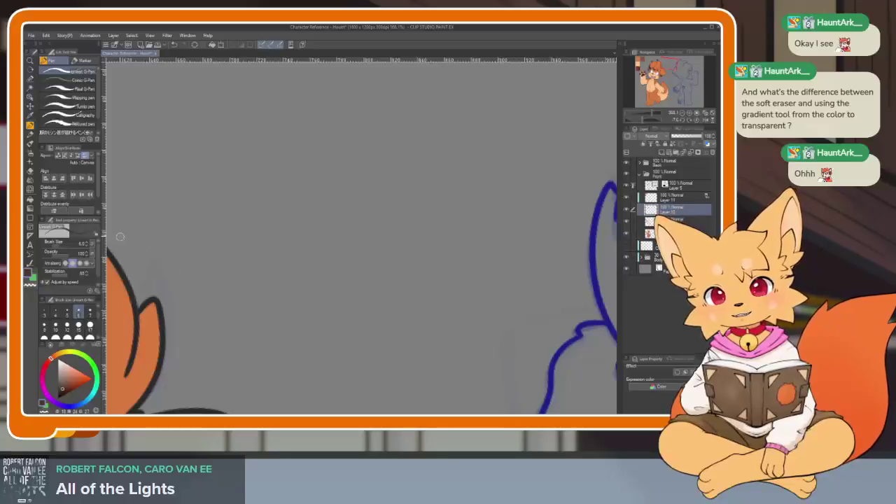
pyautogui.moveTo(265, 198); pyautogui.dragTo(301, 221)
pyautogui.hotkey('ctrl', 'z')
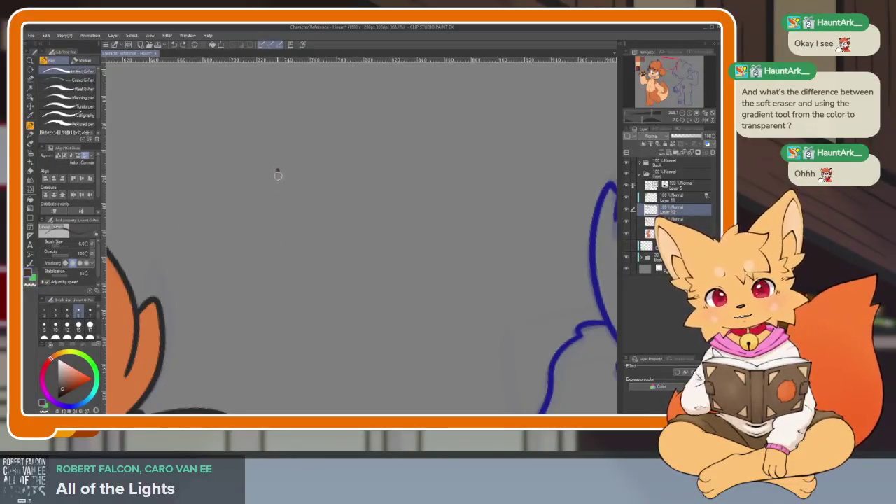
pyautogui.moveTo(277, 170); pyautogui.dragTo(282, 270)
pyautogui.moveTo(292, 170); pyautogui.dragTo(298, 269)
pyautogui.hotkey('ctrl', 'z')
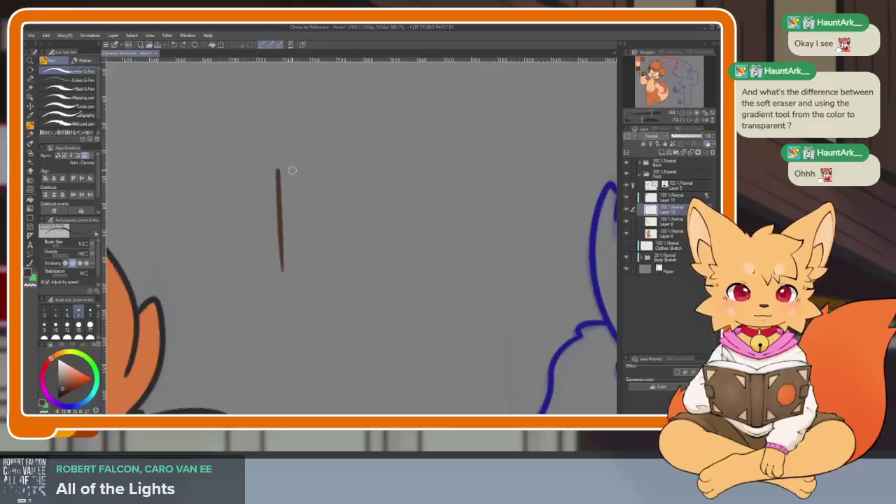
pyautogui.moveTo(293, 219); pyautogui.dragTo(294, 270)
# - Complete the top row with more parallel vertical brown strokes out to its right end
pyautogui.hotkey('ctrl', 'z')
pyautogui.moveTo(289, 169); pyautogui.dragTo(293, 271)
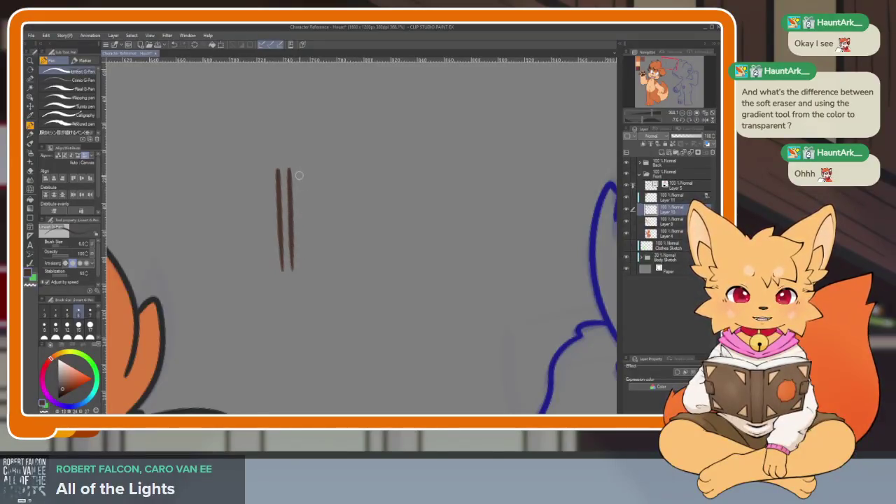
pyautogui.moveTo(303, 213); pyautogui.dragTo(302, 270)
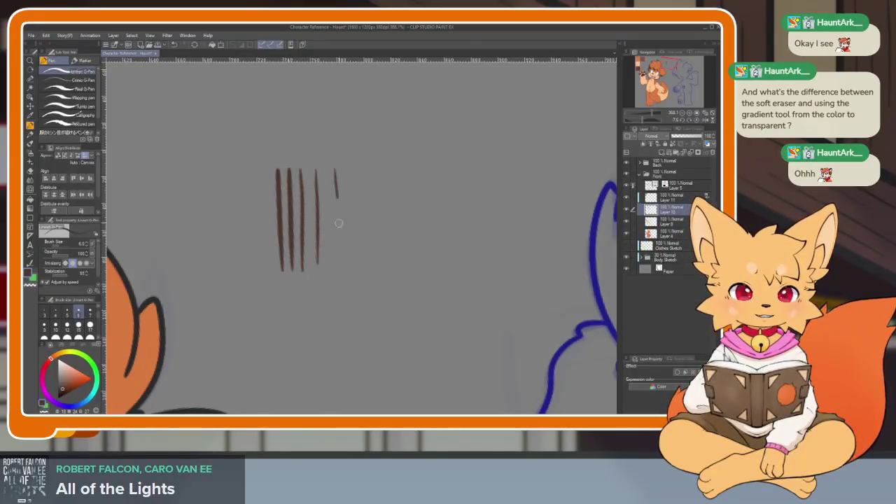
pyautogui.moveTo(420, 170); pyautogui.dragTo(422, 261)
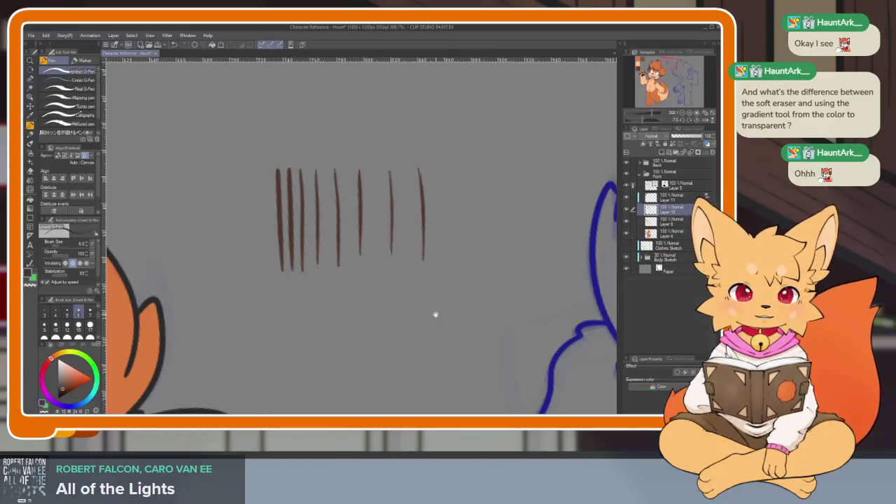
pyautogui.moveTo(430, 310); pyautogui.dragTo(430, 266)
# - Draw a second row of three vertical brown strokes below the first
pyautogui.moveTo(262, 258); pyautogui.dragTo(269, 345)
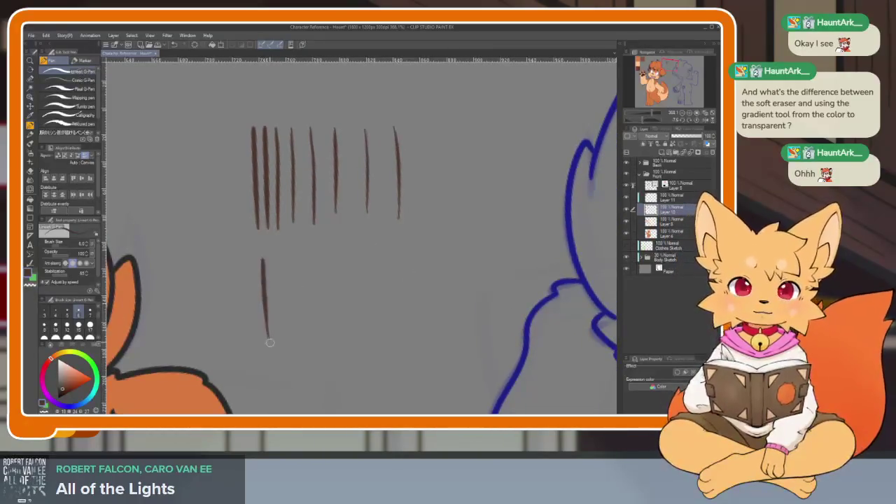
pyautogui.moveTo(272, 258); pyautogui.dragTo(275, 342)
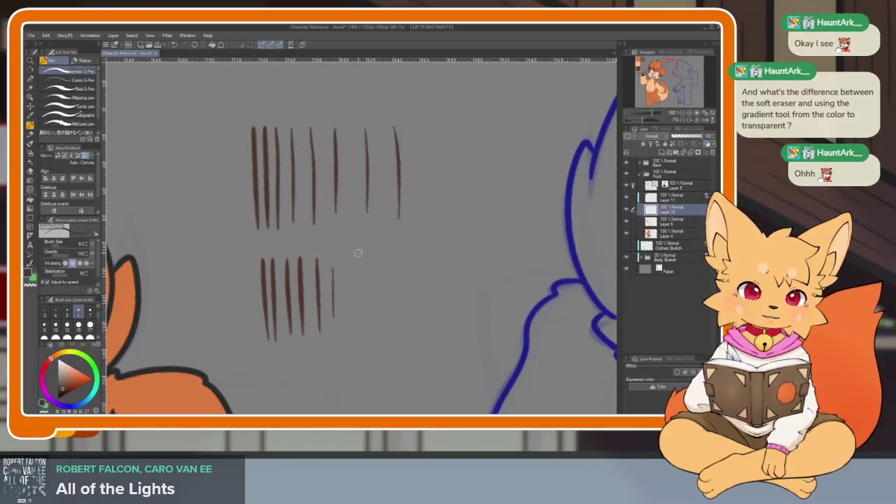
pyautogui.moveTo(387, 254); pyautogui.dragTo(392, 327)
pyautogui.scroll(2, 512, 327)
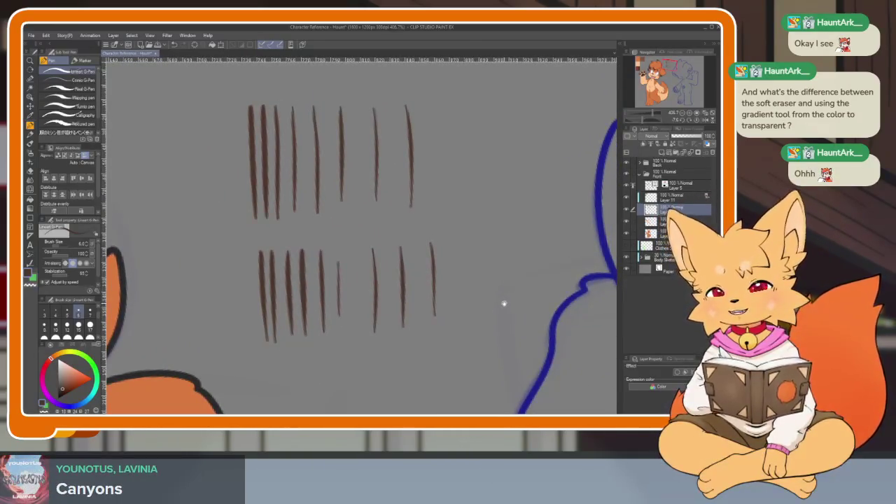
pyautogui.scroll(-2, 498, 310)
pyautogui.scroll(-1, 483, 320)
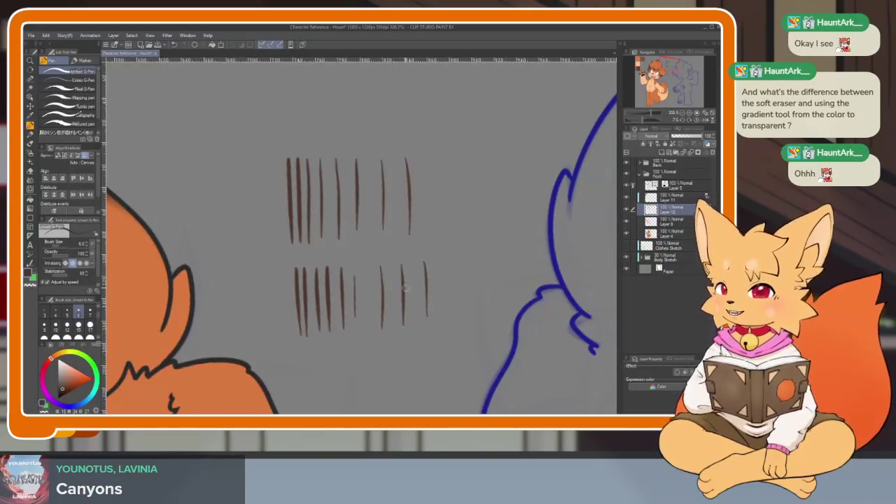
pyautogui.hscroll(2, 411, 311)
# - Erase the brown test strokes with the Hard eraser, then return to the Soft eraser
pyautogui.press('e')
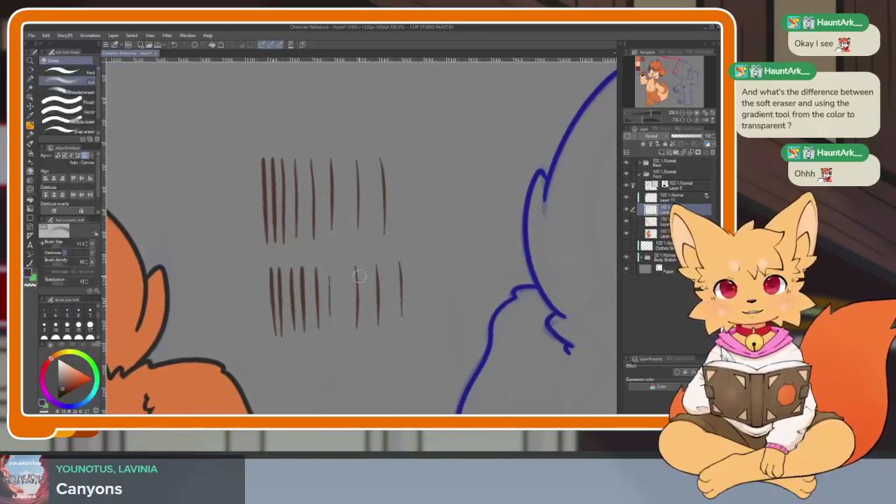
pyautogui.moveTo(301, 178); pyautogui.dragTo(270, 256)
pyautogui.hotkey('ctrl', 'z')
pyautogui.click(82, 73)
pyautogui.moveTo(240, 150)
pyautogui.mouseDown()
pyautogui.moveTo(279, 236)
pyautogui.moveTo(384, 237)
pyautogui.moveTo(306, 322)
pyautogui.mouseUp()
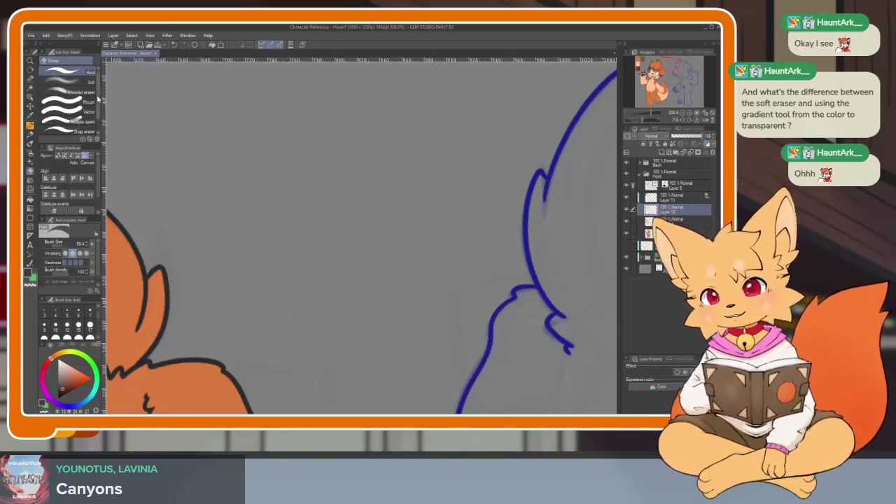
pyautogui.click(83, 82)
# - Reset the canvas rotation to straight and zoom back in on the dog's head
pyautogui.scroll(-5, 349, 272)
pyautogui.scroll(-3, 350, 271)
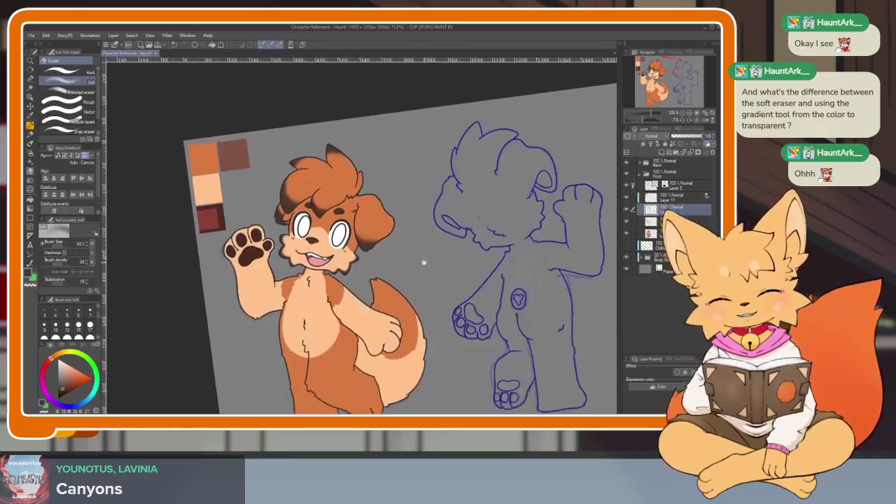
pyautogui.click(696, 121)
pyautogui.scroll(-2, 399, 310)
pyautogui.scroll(2, 399, 326)
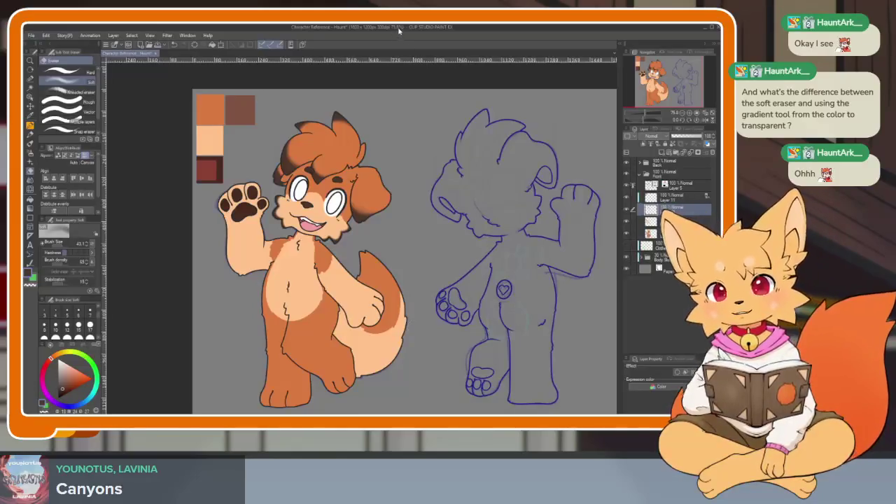
pyautogui.scroll(2, 425, 283)
pyautogui.scroll(1, 425, 282)
pyautogui.scroll(1, 434, 308)
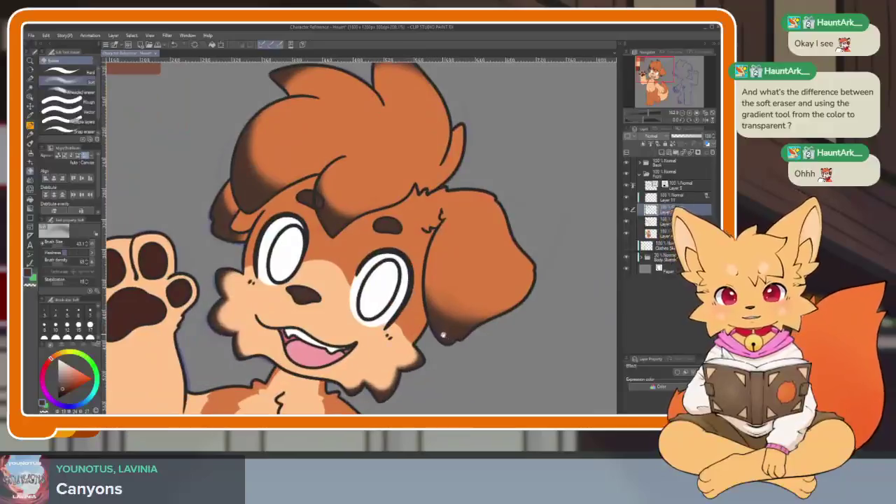
pyautogui.scroll(2, 446, 333)
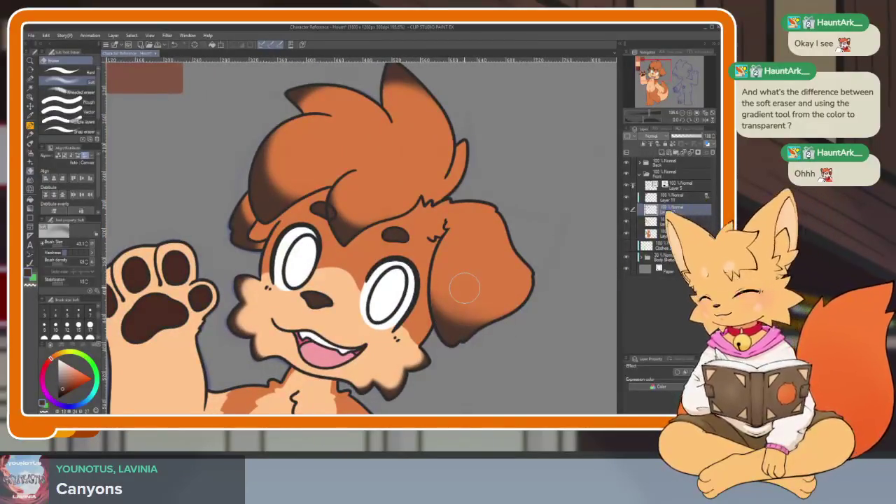
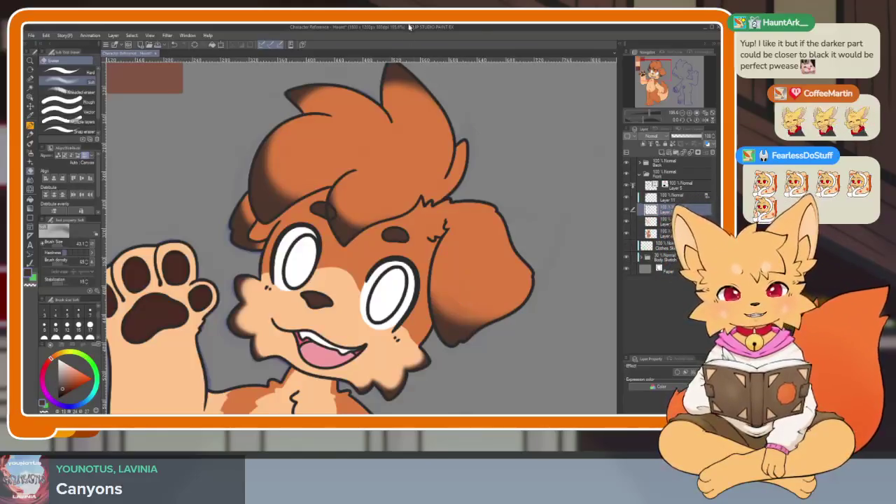
# - Add a new raster layer and airbrush dark shading into the hair tuft shadow
pyautogui.scroll(2, 307, 173)
pyautogui.scroll(1, 326, 194)
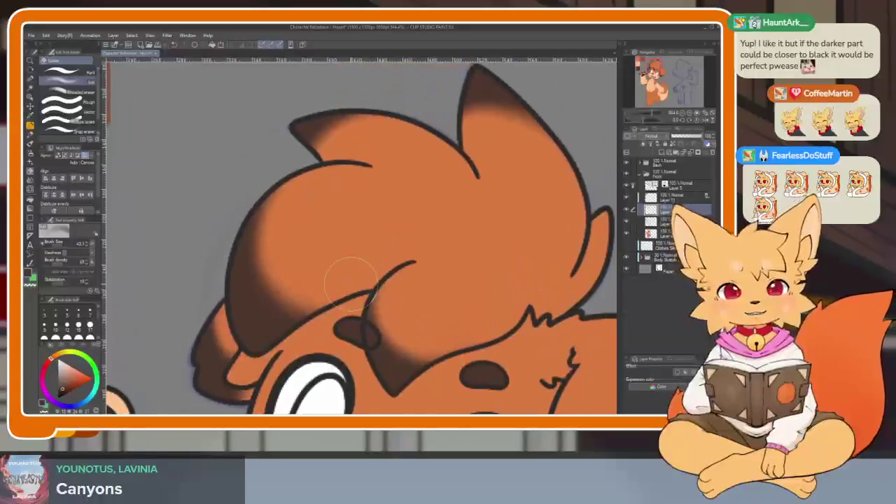
pyautogui.click(650, 144)
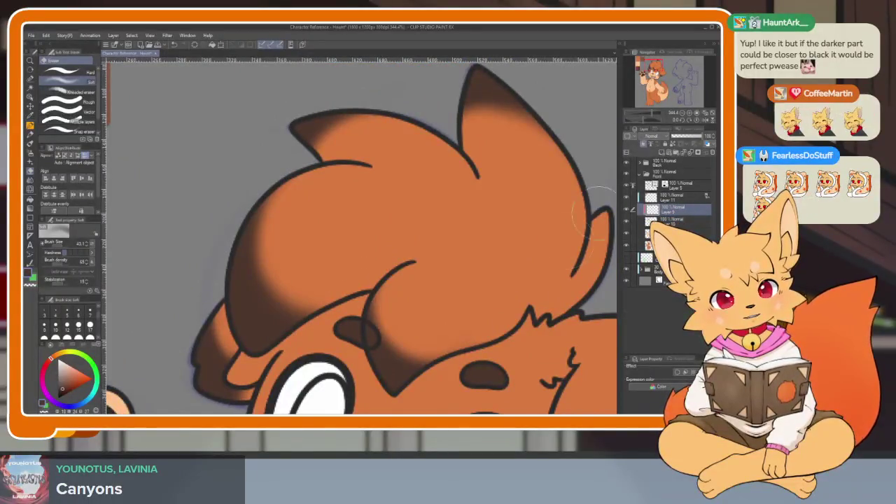
pyautogui.scroll(1, 305, 306)
pyautogui.moveTo(161, 319)
pyautogui.mouseDown()
pyautogui.moveTo(230, 296)
pyautogui.moveTo(274, 305)
pyautogui.mouseUp()
# - Blend the dark shadow under the hair tuft and soften it with a smaller soft eraser
pyautogui.scroll(1, 272, 319)
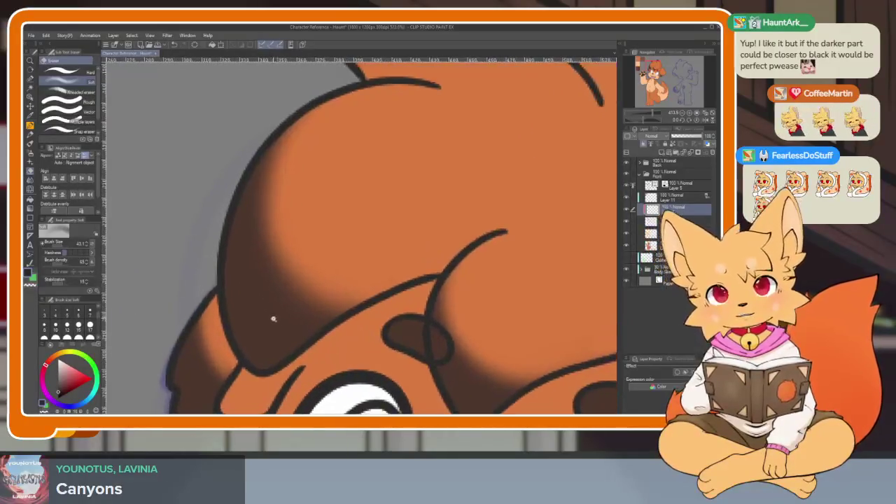
pyautogui.scroll(-1, 273, 318)
pyautogui.press('b')
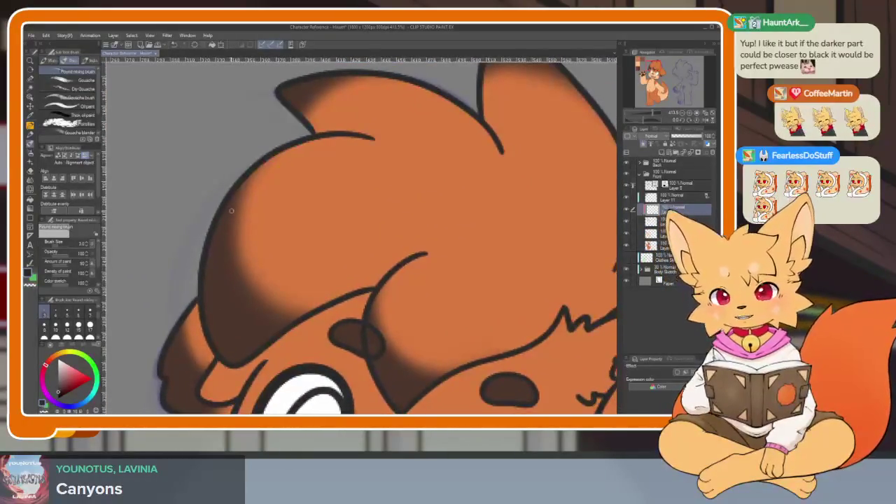
pyautogui.moveTo(222, 210); pyautogui.dragTo(217, 198)
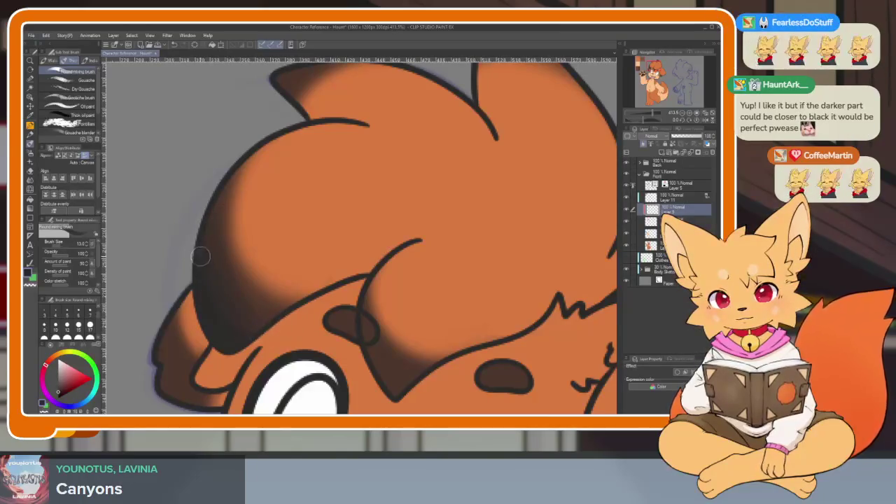
pyautogui.scroll(2, 294, 247)
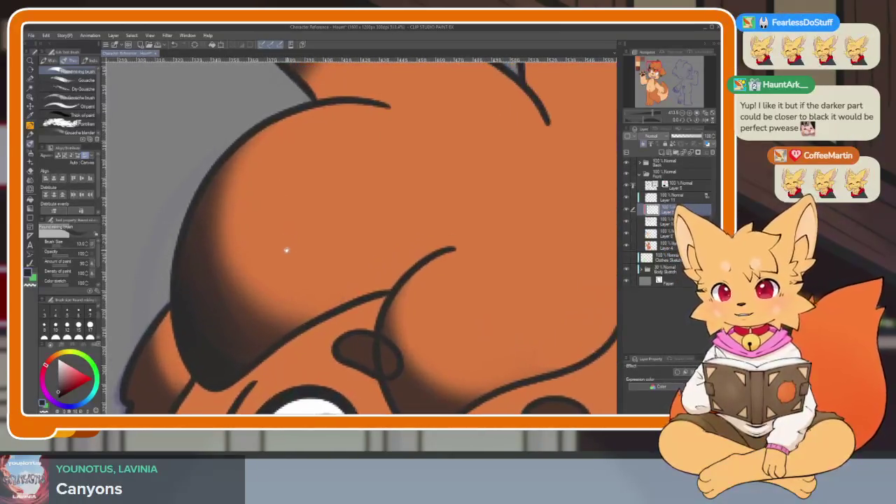
pyautogui.press('b')
pyautogui.press('[')
pyautogui.press('[')
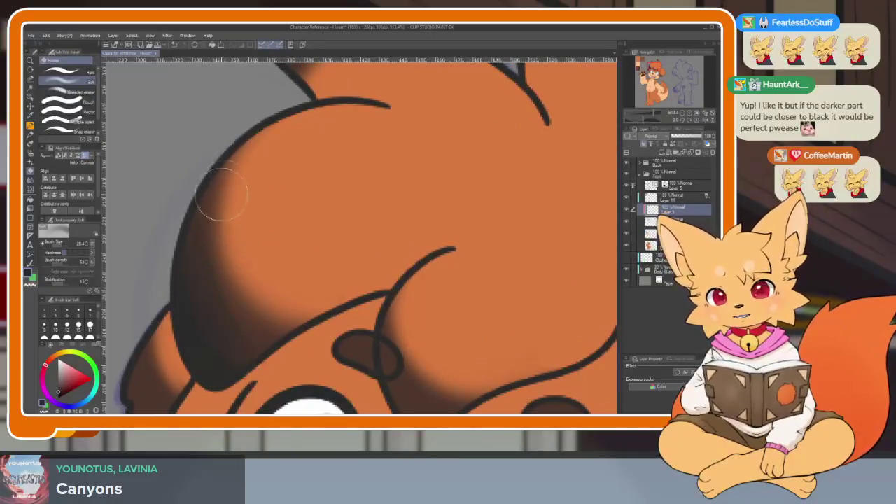
pyautogui.press('b')
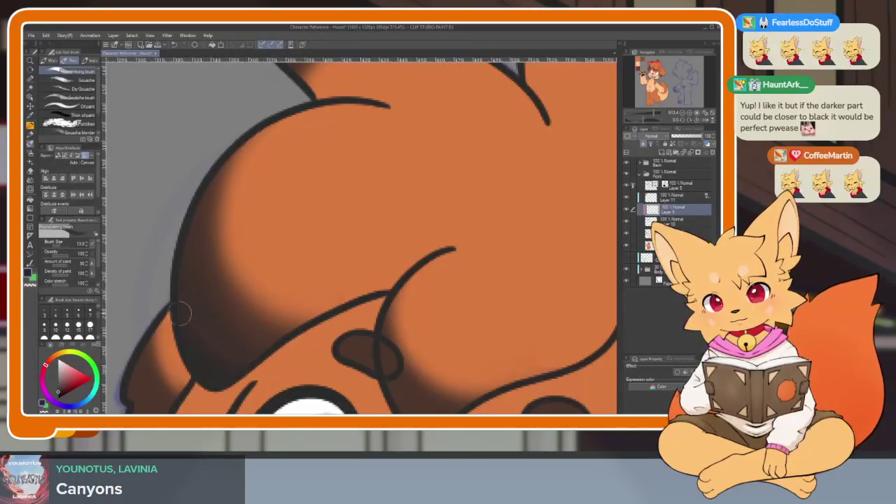
pyautogui.scroll(-5, 184, 322)
pyautogui.scroll(4, 296, 279)
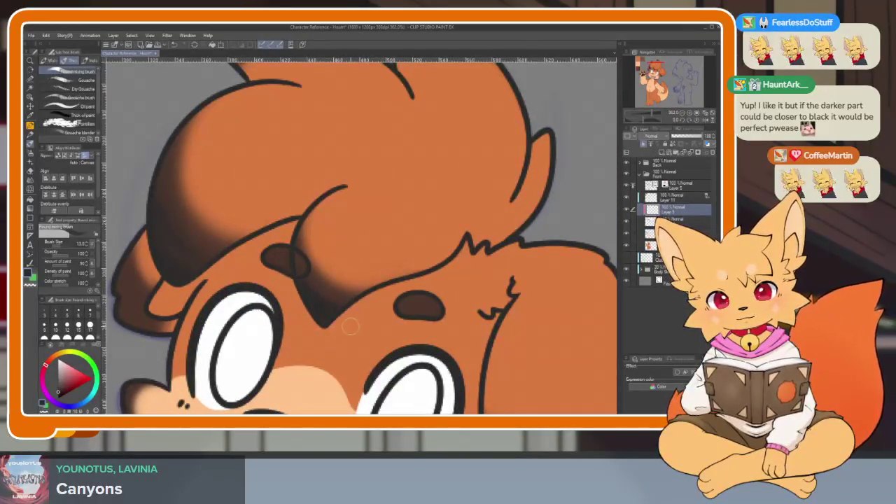
pyautogui.press('e')
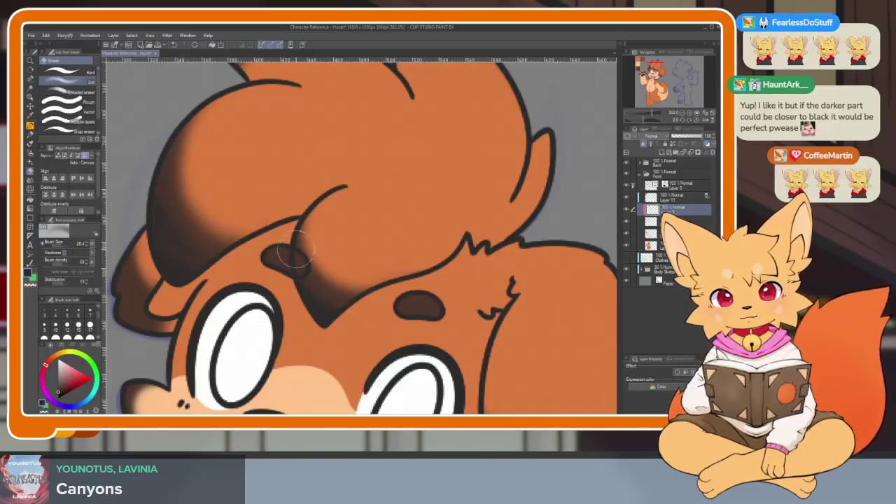
pyautogui.scroll(-5, 409, 297)
# - Blend the dark shading inside the pointed tuft tip and soften its left edge
pyautogui.scroll(3, 409, 298)
pyautogui.scroll(3, 410, 299)
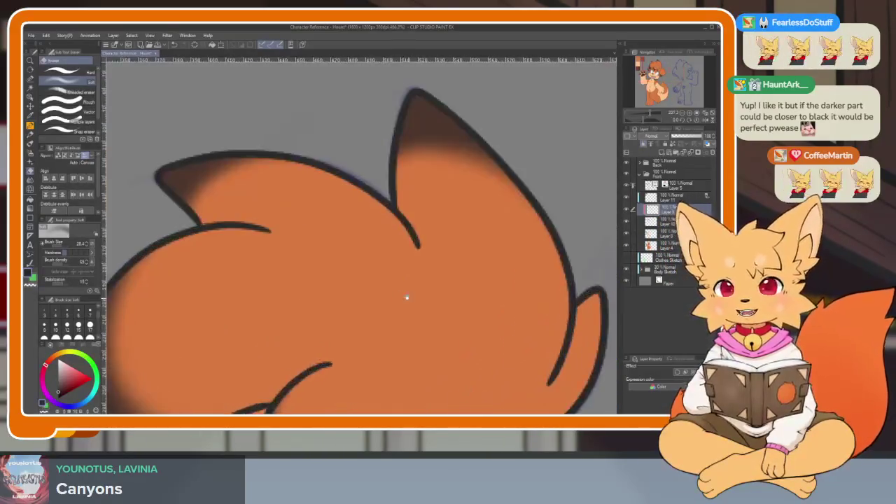
pyautogui.scroll(3, 326, 266)
pyautogui.press('j')
pyautogui.scroll(2, 320, 254)
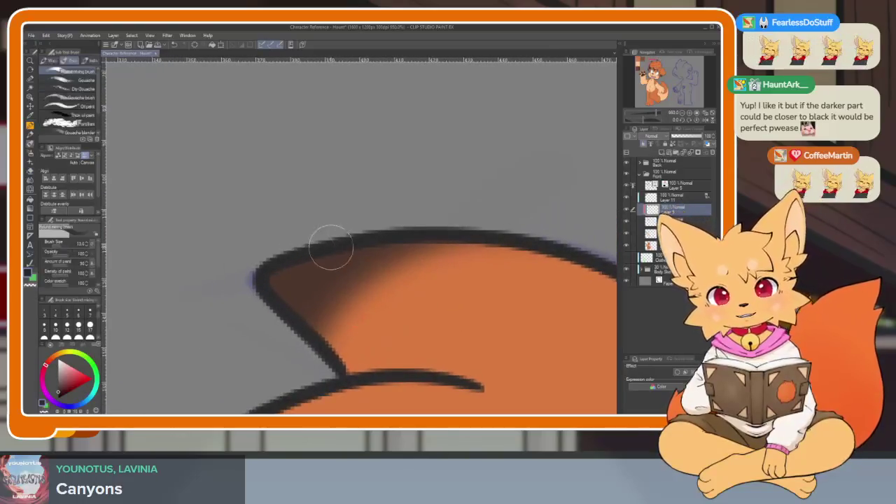
pyautogui.moveTo(372, 231); pyautogui.dragTo(280, 270)
pyautogui.moveTo(319, 245); pyautogui.dragTo(275, 290)
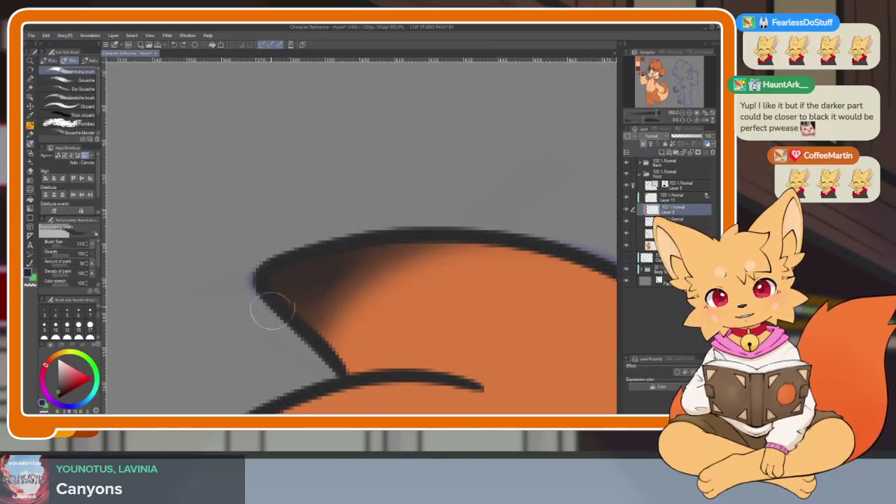
pyautogui.press('e')
pyautogui.moveTo(360, 259)
pyautogui.mouseDown()
pyautogui.moveTo(360, 290)
pyautogui.moveTo(357, 280)
pyautogui.mouseUp()
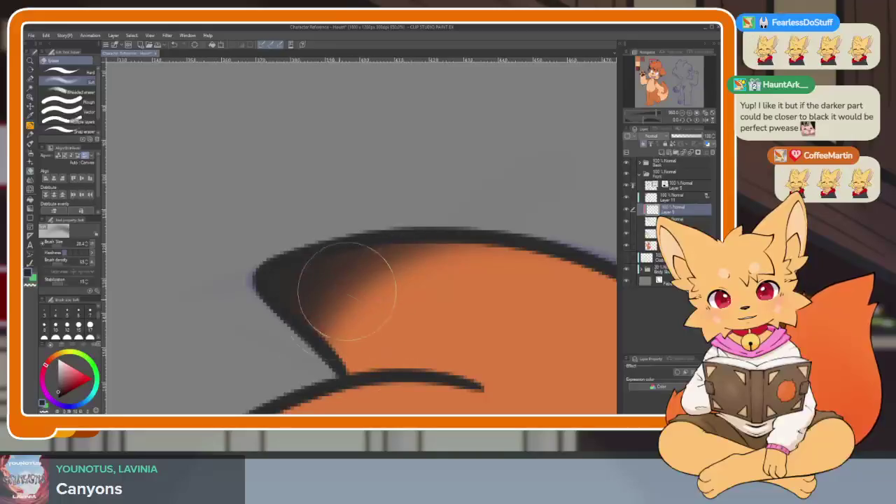
# - Blend the tuft tip's dark shading further into the orange hair
pyautogui.scroll(-2, 443, 310)
pyautogui.scroll(2, 443, 309)
pyautogui.scroll(2, 429, 300)
pyautogui.press('j')
pyautogui.moveTo(250, 236); pyautogui.dragTo(386, 226)
pyautogui.moveTo(246, 240); pyautogui.dragTo(380, 219)
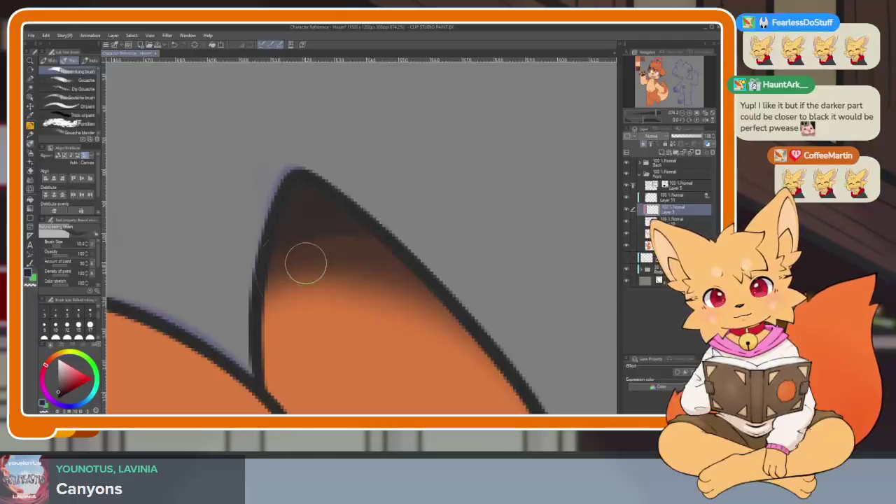
pyautogui.press('e')
pyautogui.press('j')
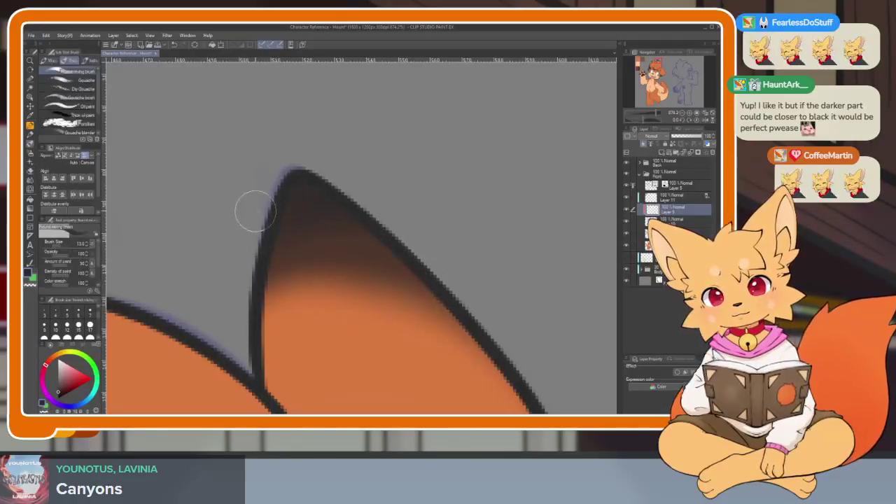
pyautogui.press('e')
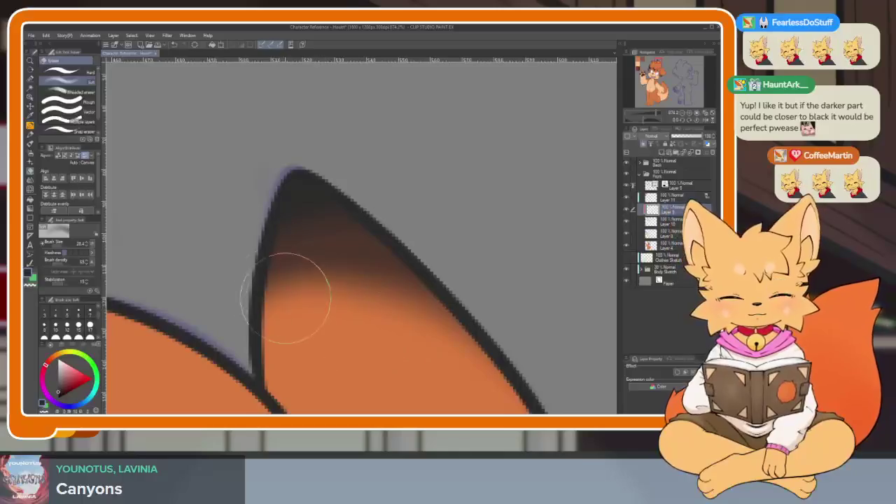
# - Blend and lighten the dark shadow along the floppy ear's lower edge
pyautogui.scroll(-3, 473, 296)
pyautogui.scroll(-2, 473, 295)
pyautogui.scroll(-2, 468, 231)
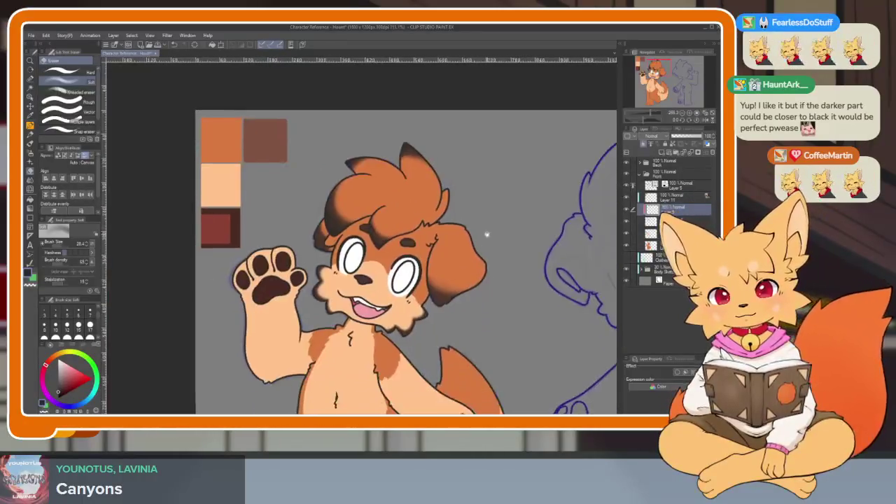
pyautogui.scroll(4, 484, 236)
pyautogui.scroll(2, 494, 306)
pyautogui.press('j')
pyautogui.moveTo(308, 315); pyautogui.dragTo(397, 343)
pyautogui.press('e')
pyautogui.moveTo(329, 265); pyautogui.dragTo(370, 280)
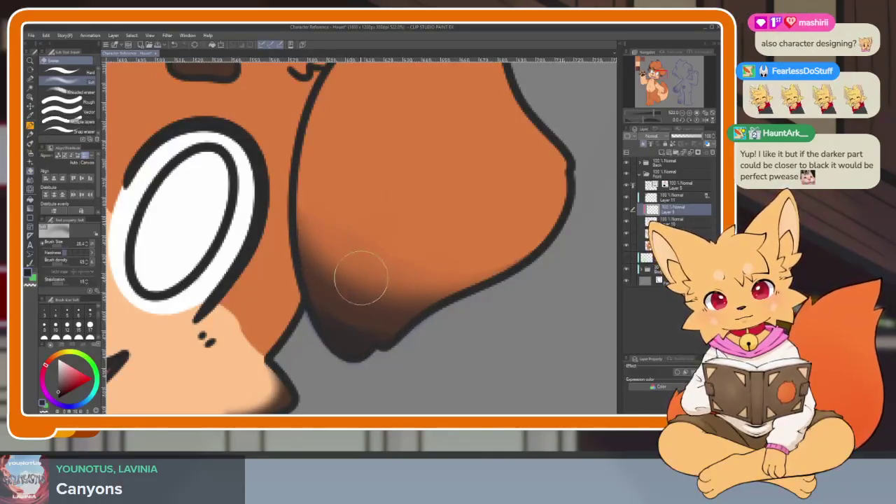
pyautogui.press('j')
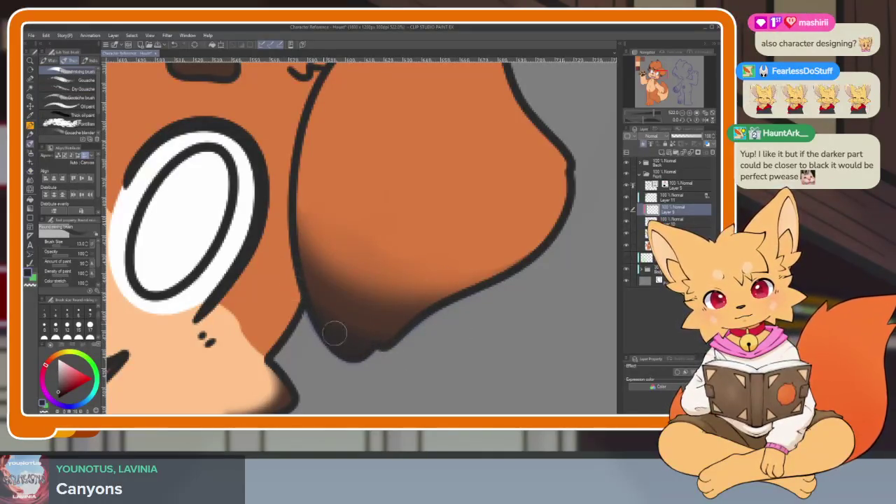
pyautogui.press('e')
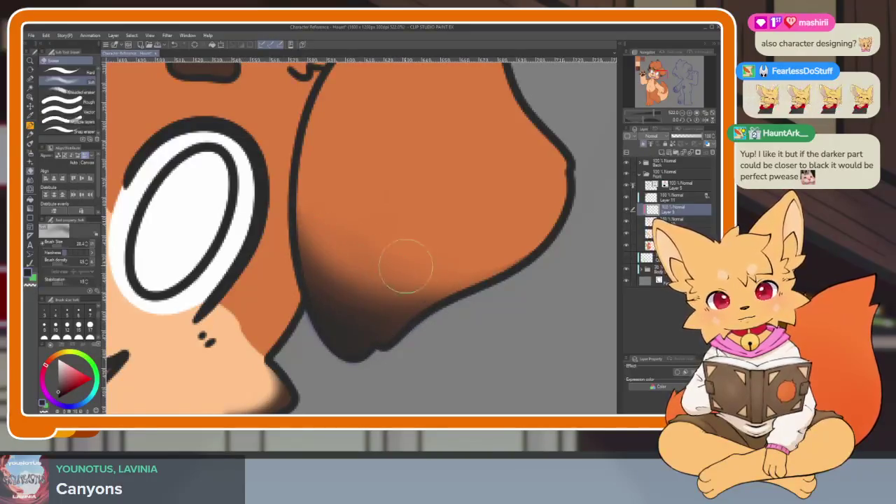
pyautogui.scroll(-5, 455, 296)
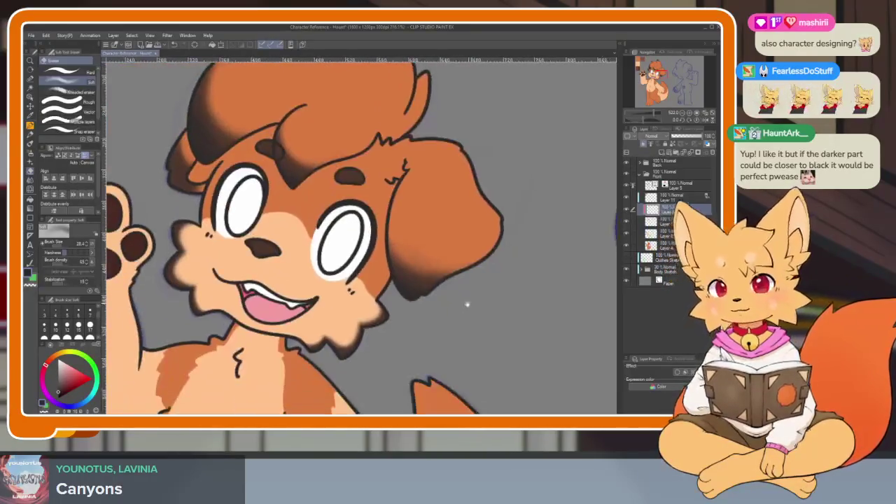
# - Darken the outline along the lower cheek fluff with the G-pen
pyautogui.scroll(1, 424, 296)
pyautogui.scroll(2, 424, 296)
pyautogui.scroll(2, 434, 320)
pyautogui.scroll(3, 425, 312)
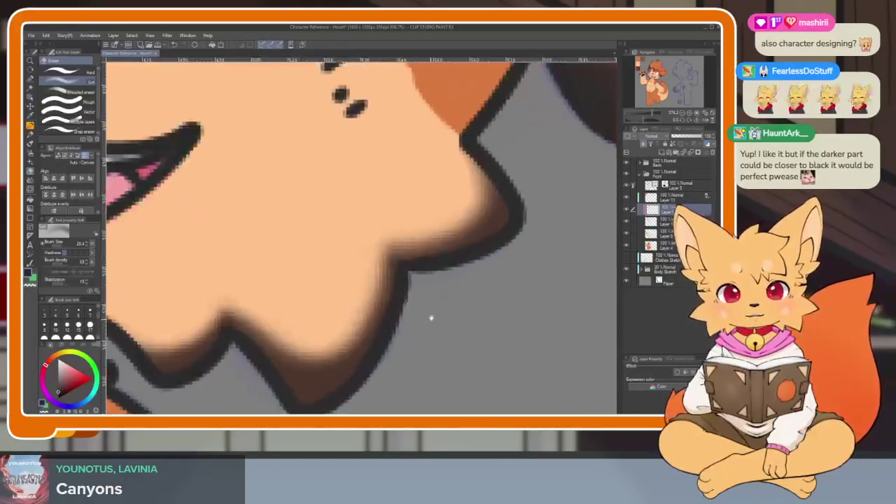
pyautogui.press('j')
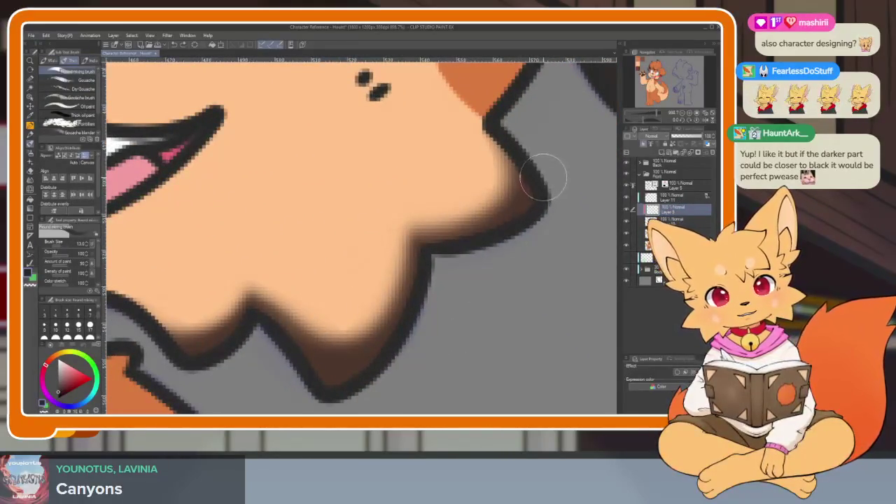
pyautogui.press('p')
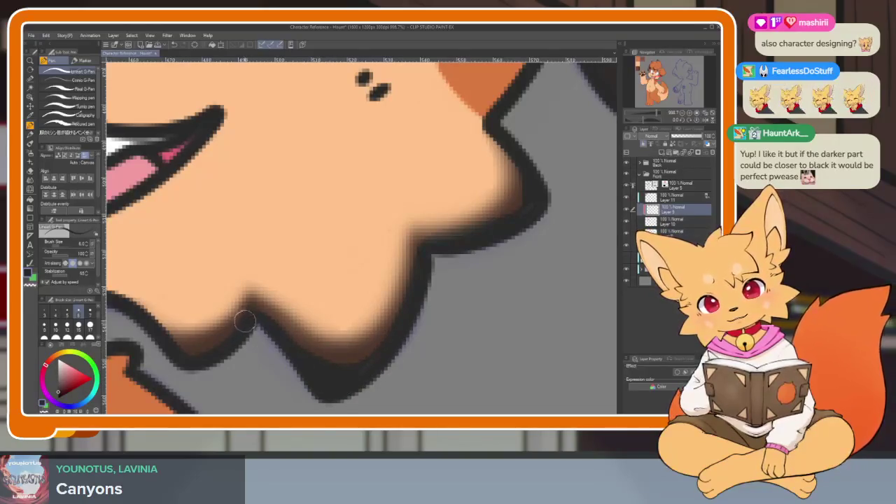
pyautogui.moveTo(245, 320); pyautogui.dragTo(166, 341)
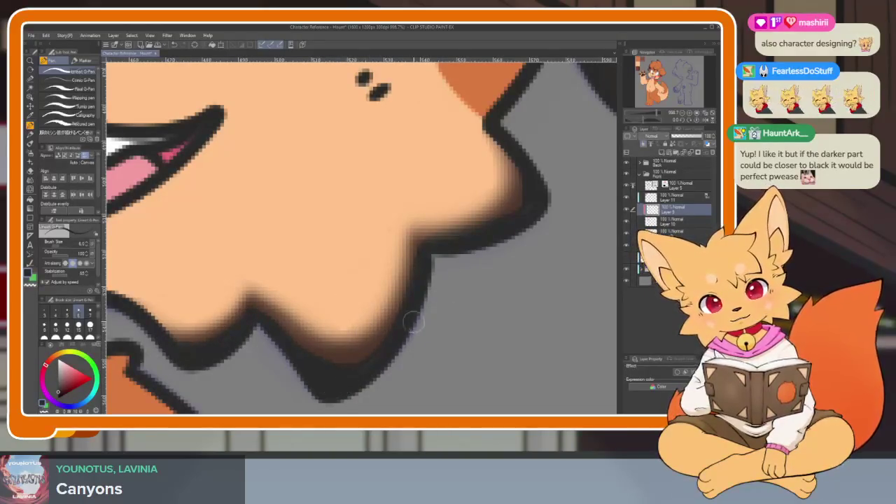
pyautogui.press('e')
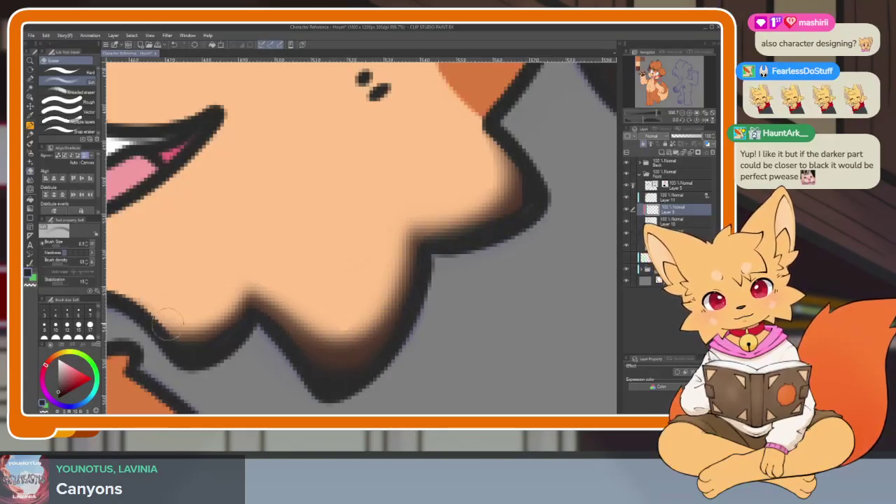
# - Darken the cheek outline edge with the Gouache brush and the chin outline with the G-pen
pyautogui.scroll(2, 480, 272)
pyautogui.hscroll(2, 480, 272)
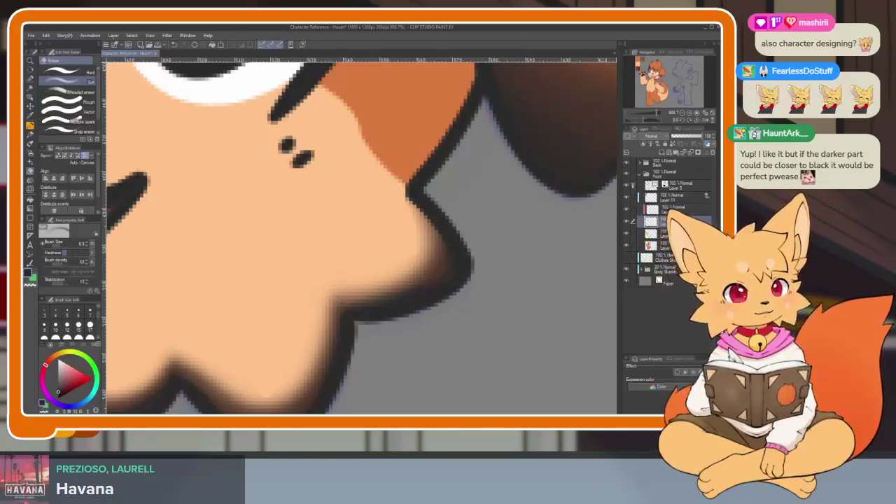
pyautogui.scroll(2, 454, 280)
pyautogui.hscroll(2, 454, 281)
pyautogui.scroll(-1, 454, 280)
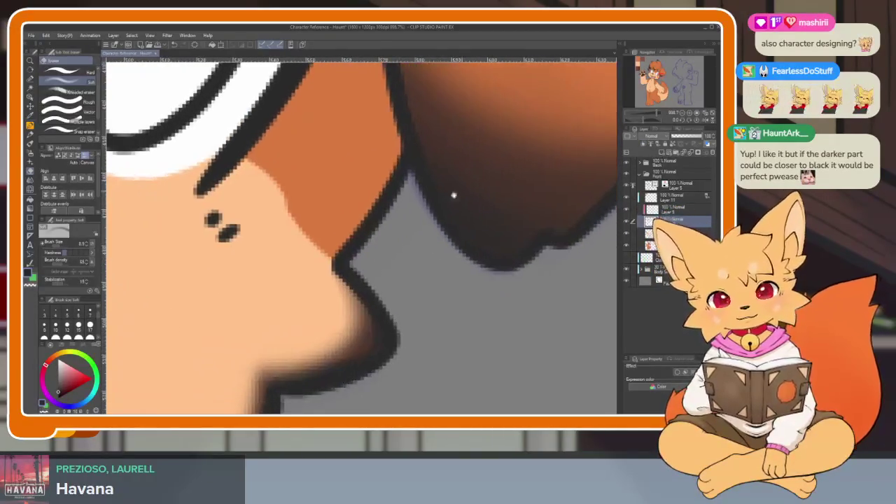
pyautogui.scroll(-5, 462, 189)
pyautogui.scroll(-2, 242, 187)
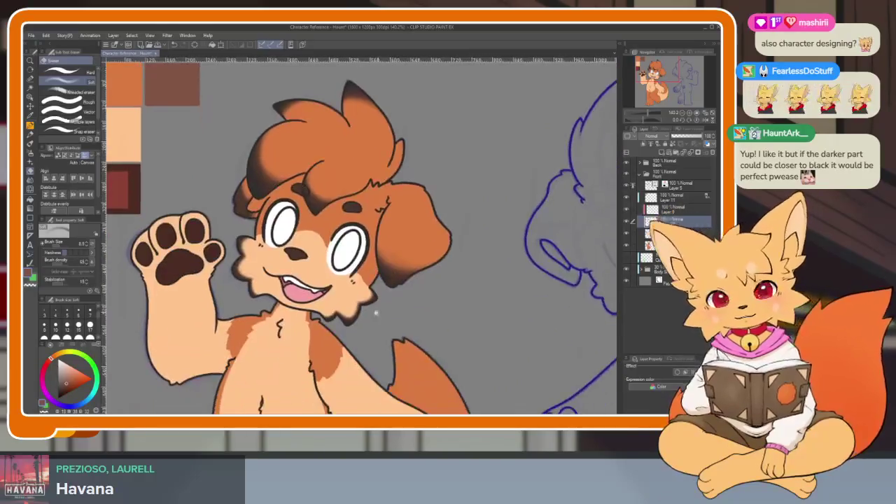
pyautogui.scroll(8, 411, 226)
pyautogui.press('p')
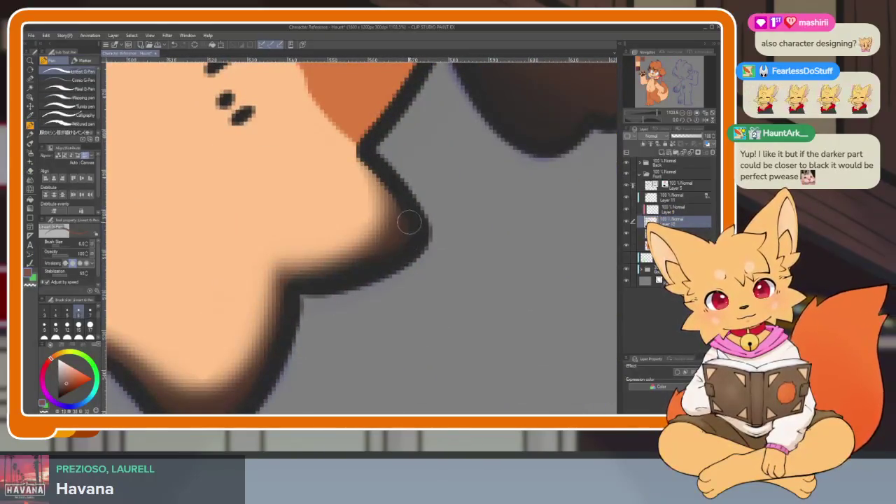
pyautogui.press('b')
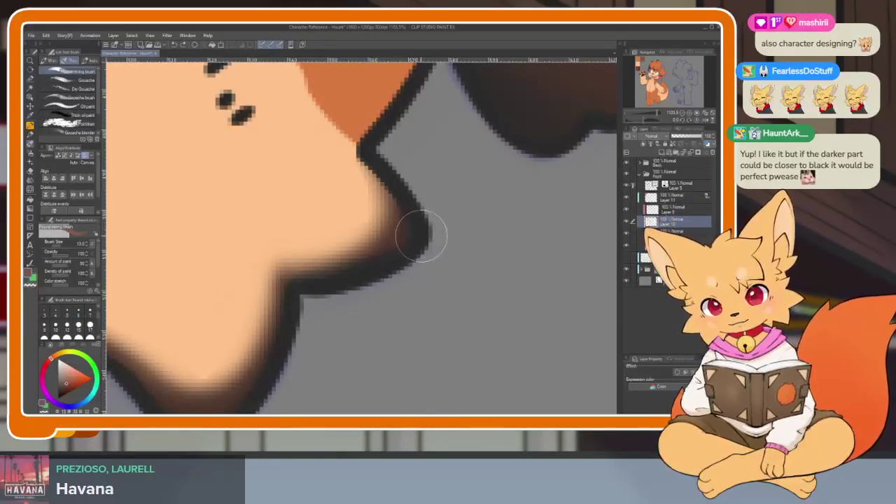
pyautogui.moveTo(408, 233)
pyautogui.mouseDown()
pyautogui.moveTo(420, 242)
pyautogui.moveTo(414, 263)
pyautogui.mouseUp()
pyautogui.press('p')
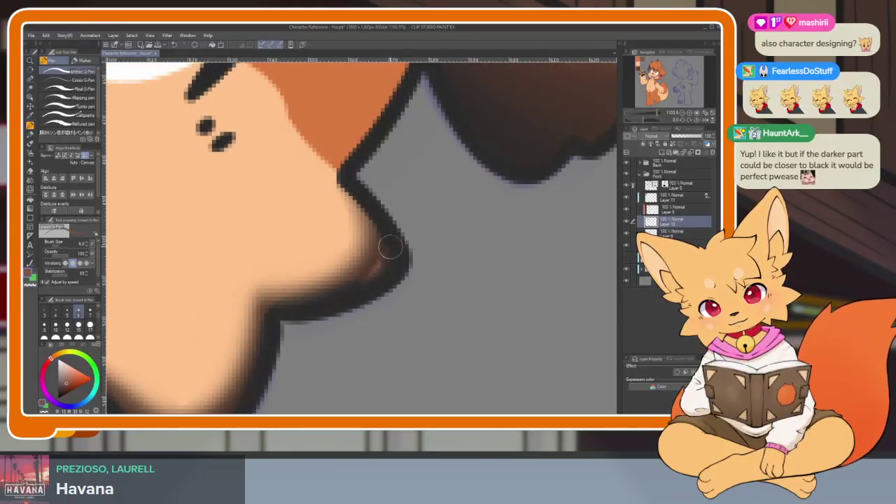
pyautogui.moveTo(358, 273); pyautogui.dragTo(370, 231)
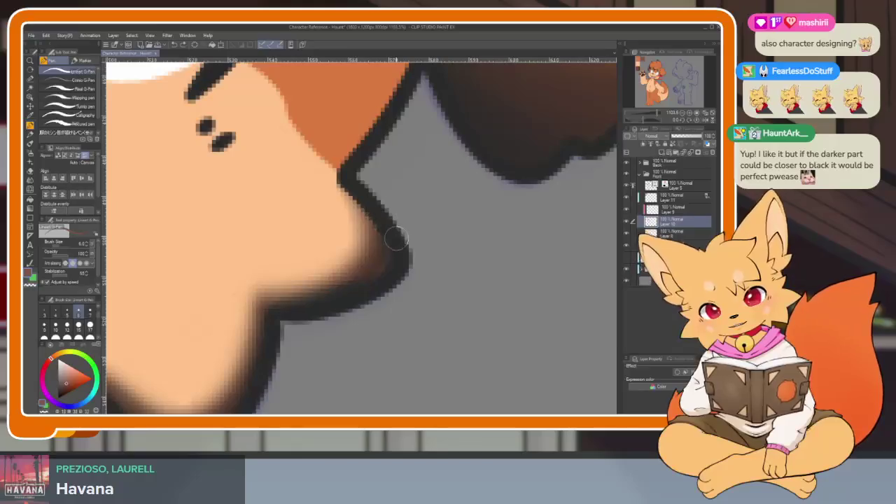
# - Select Layer 9 instead of Layer 10 and switch to the Soft eraser
pyautogui.scroll(-5, 436, 261)
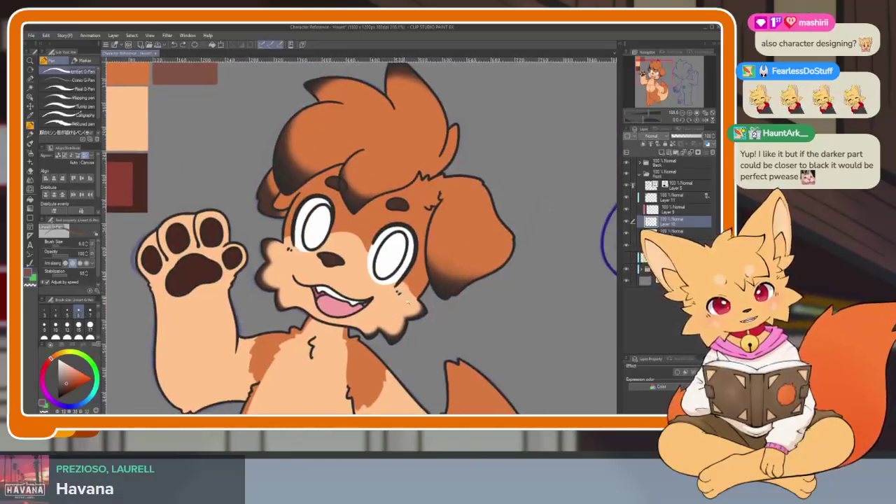
pyautogui.scroll(3, 464, 280)
pyautogui.scroll(2, 464, 280)
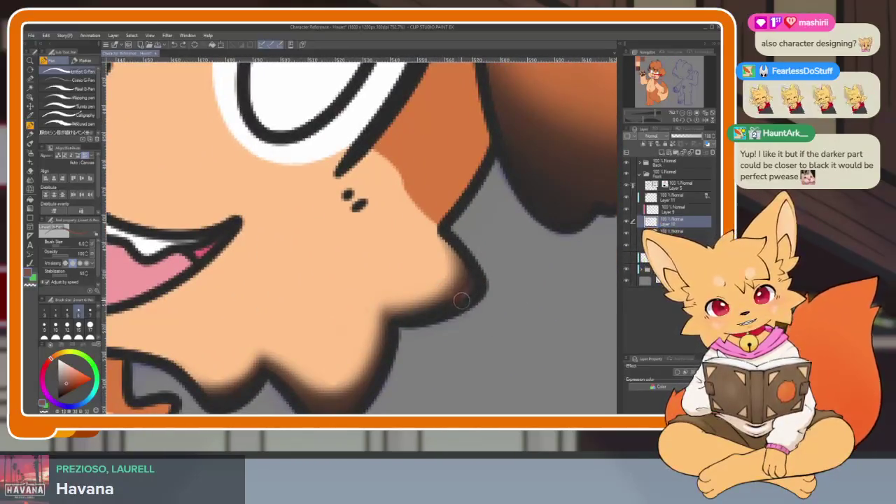
pyautogui.scroll(2, 485, 280)
pyautogui.click(673, 208)
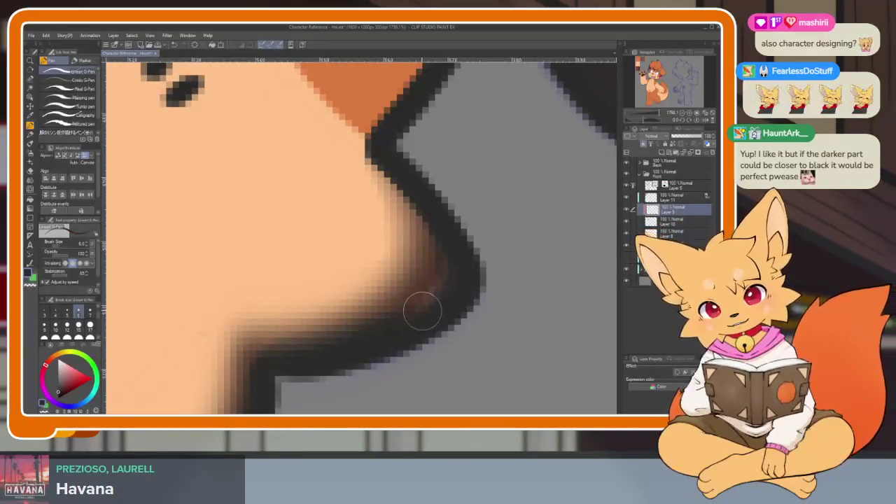
pyautogui.press('b')
pyautogui.press('p')
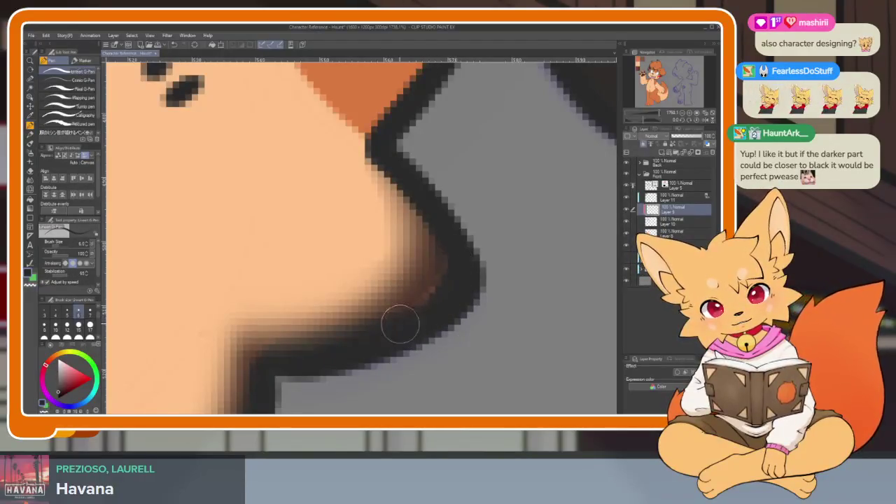
pyautogui.press('e')
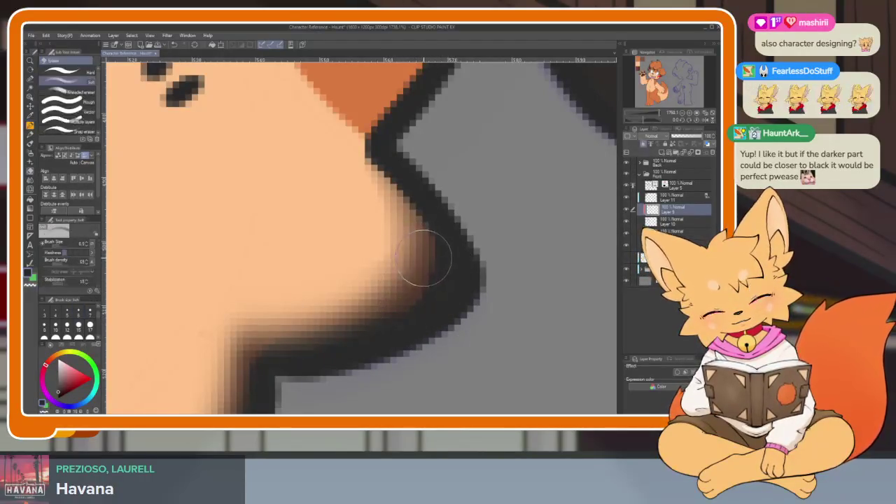
pyautogui.scroll(-2, 493, 262)
# - Blend the dark shading along the left cheek's chin edge with the Gouache mixing brush
pyautogui.scroll(-2, 534, 258)
pyautogui.scroll(-2, 536, 260)
pyautogui.scroll(-1, 509, 288)
pyautogui.scroll(-1, 509, 287)
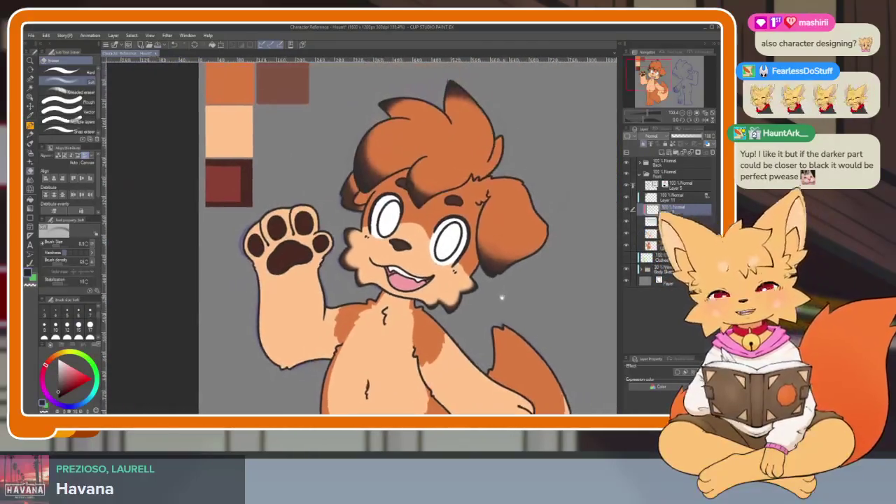
pyautogui.scroll(2, 499, 296)
pyautogui.scroll(2, 420, 329)
pyautogui.scroll(2, 355, 359)
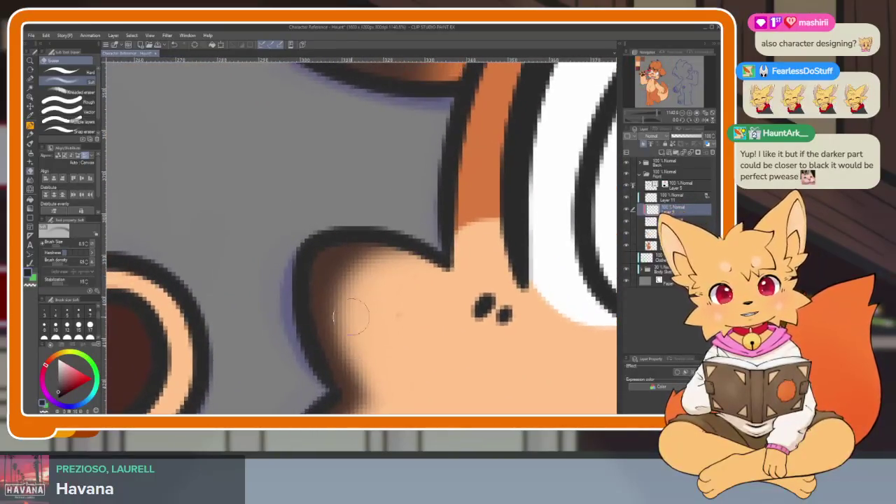
pyautogui.press('b')
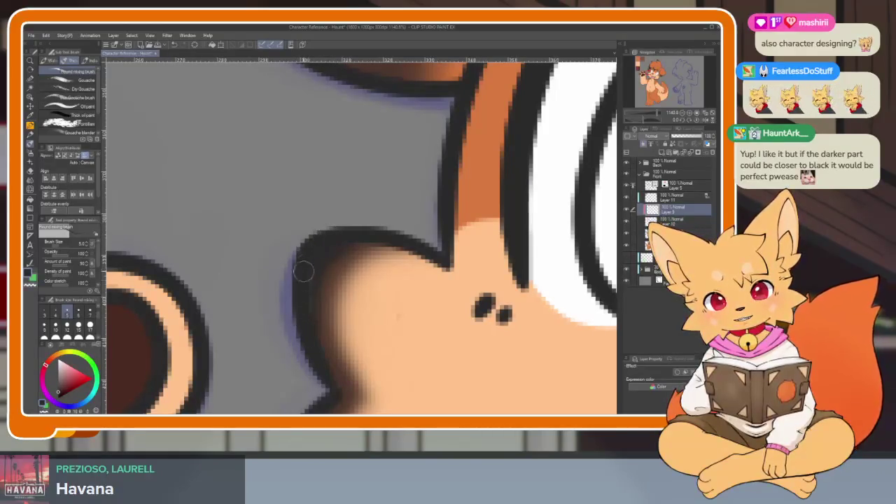
pyautogui.press('e')
pyautogui.scroll(-2, 322, 308)
pyautogui.scroll(2, 318, 301)
pyautogui.press('b')
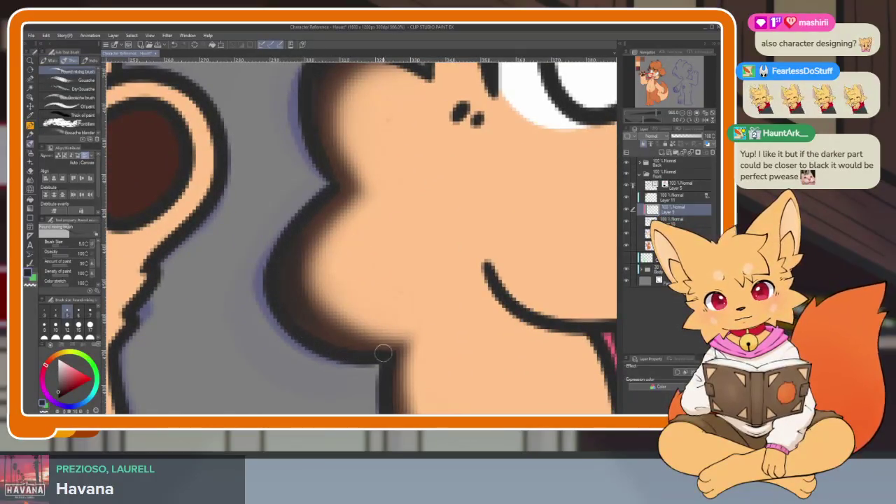
pyautogui.moveTo(315, 234)
pyautogui.mouseDown()
pyautogui.moveTo(310, 300)
pyautogui.moveTo(294, 237)
pyautogui.mouseUp()
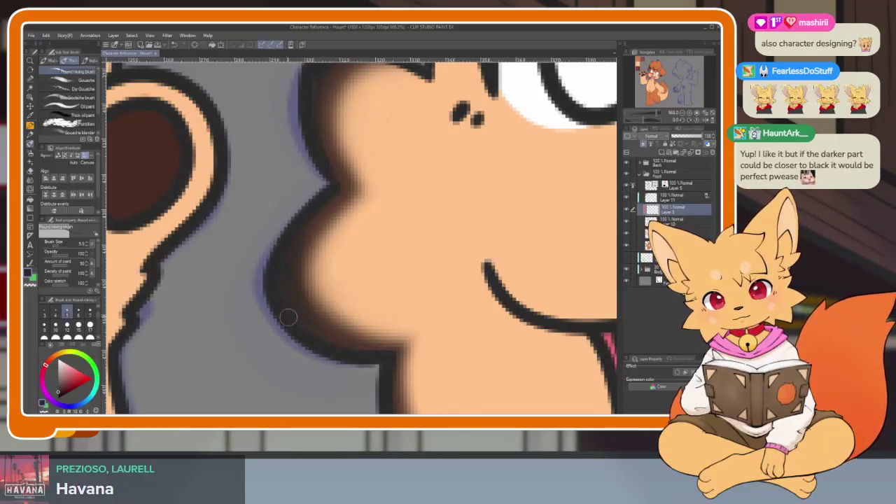
pyautogui.moveTo(410, 343); pyautogui.dragTo(310, 257)
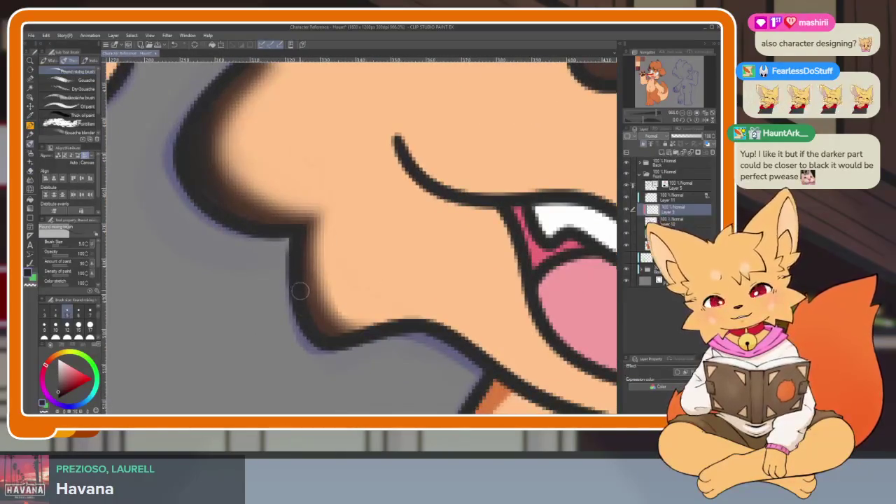
pyautogui.scroll(-3, 316, 324)
pyautogui.scroll(-2, 522, 328)
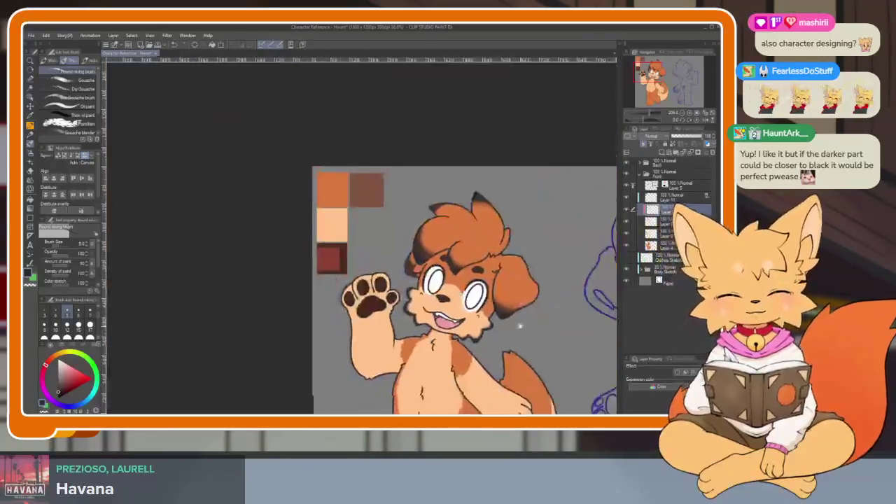
pyautogui.scroll(-2, 522, 328)
pyautogui.scroll(3, 489, 308)
pyautogui.scroll(2, 469, 296)
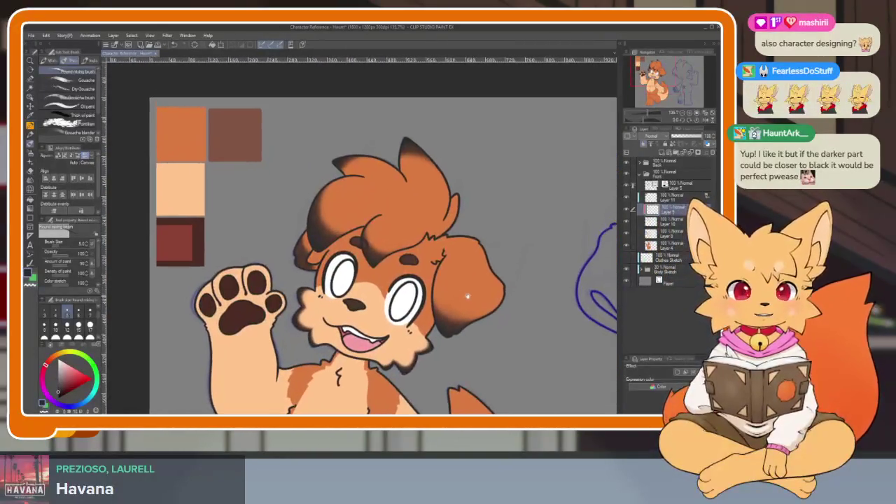
pyautogui.scroll(2, 469, 296)
pyautogui.scroll(-3, 424, 286)
pyautogui.scroll(-1, 476, 291)
pyautogui.scroll(-1, 498, 289)
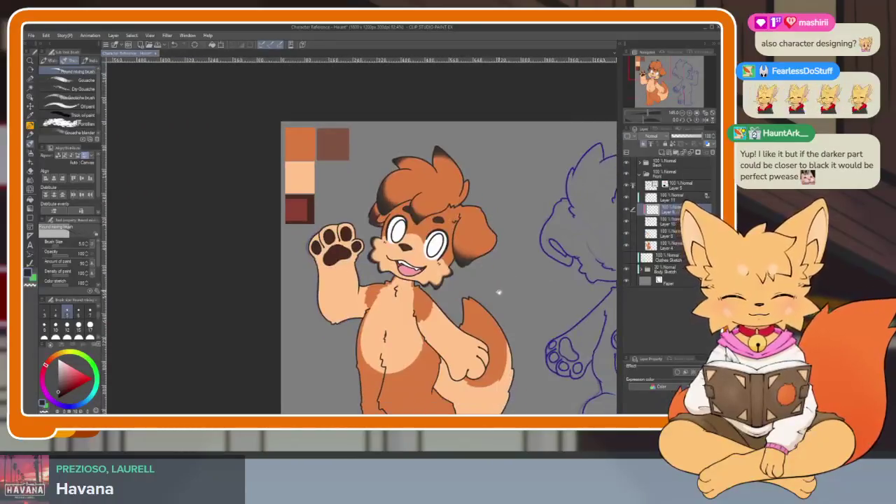
pyautogui.scroll(-1, 490, 292)
pyautogui.scroll(-1, 476, 294)
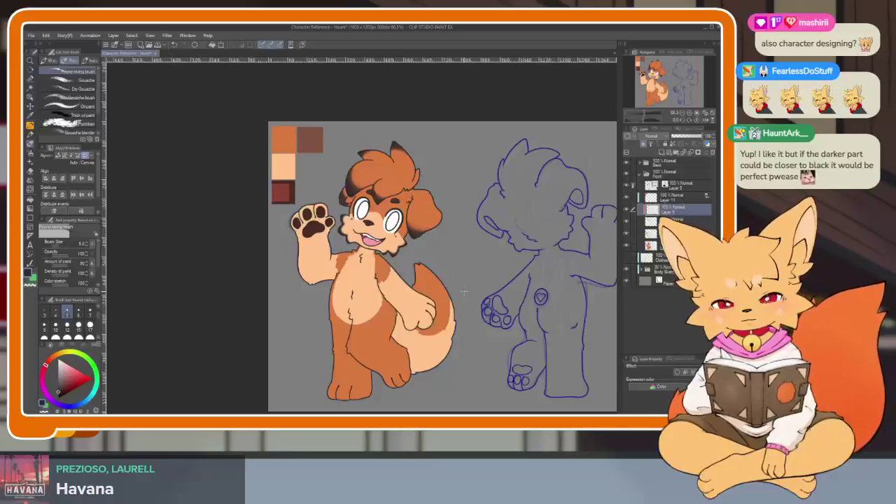
pyautogui.scroll(3, 378, 210)
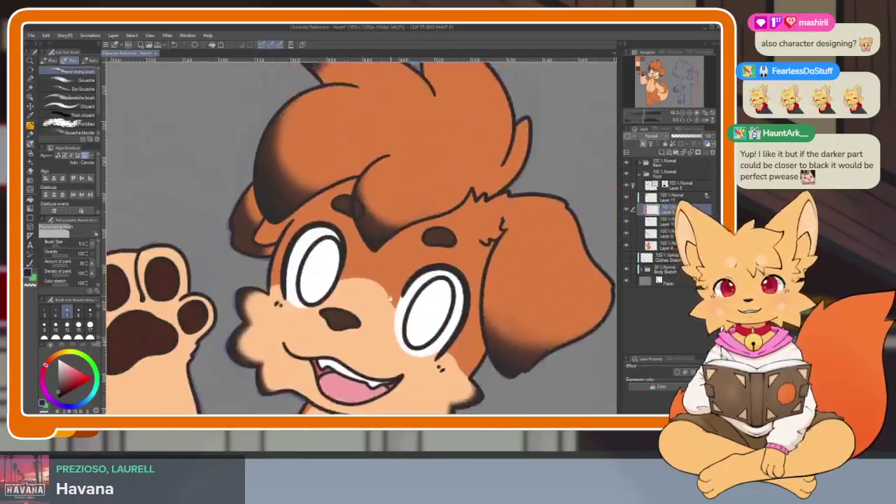
pyautogui.scroll(2, 375, 315)
pyautogui.scroll(1, 372, 374)
pyautogui.scroll(-2, 372, 374)
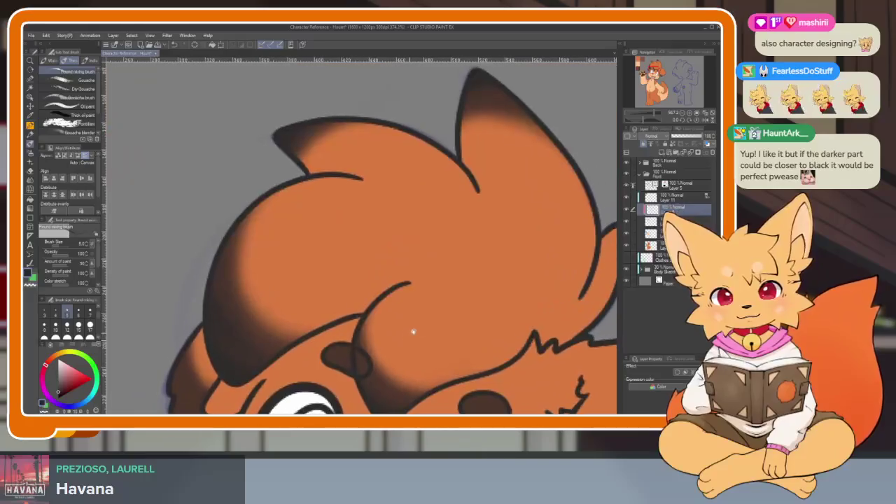
pyautogui.scroll(-2, 509, 314)
pyautogui.scroll(-2, 497, 297)
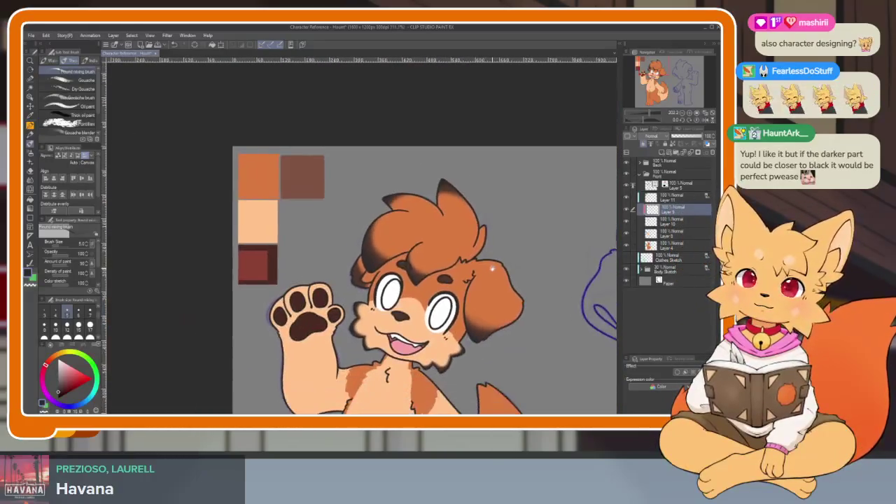
pyautogui.scroll(1, 492, 263)
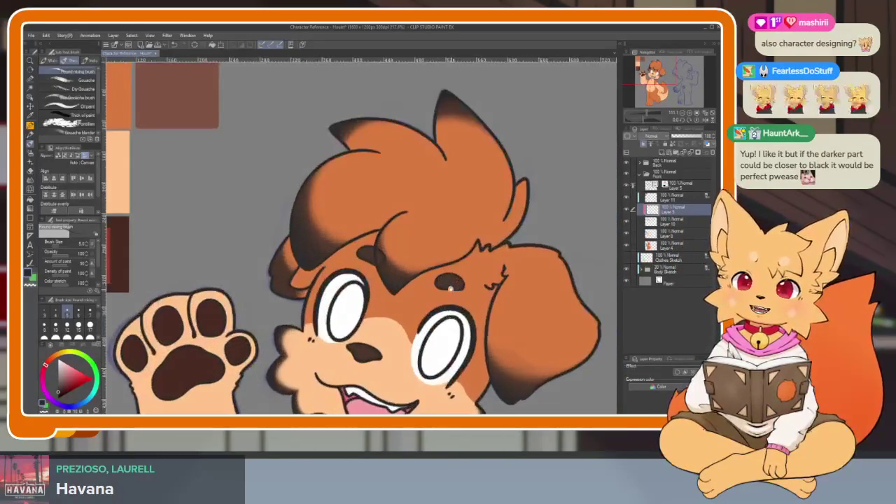
pyautogui.scroll(1, 476, 273)
pyautogui.scroll(1, 455, 283)
pyautogui.scroll(1, 439, 293)
pyautogui.scroll(-1, 441, 297)
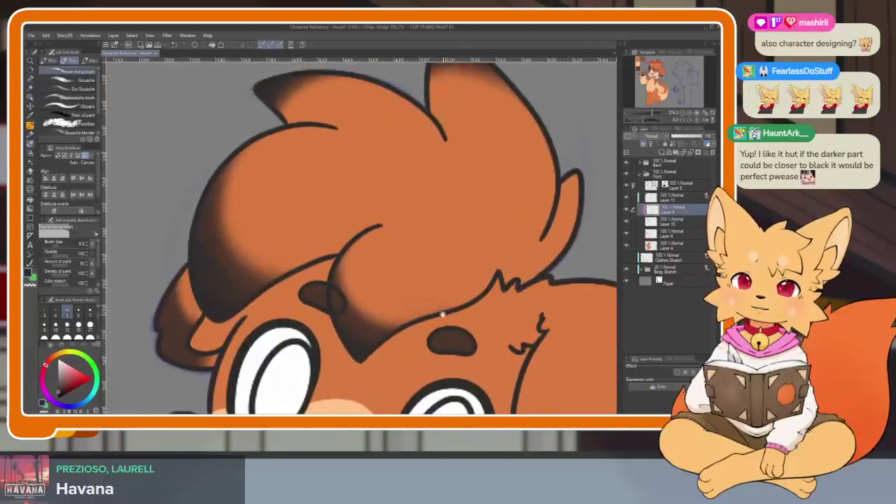
pyautogui.scroll(-1, 445, 305)
pyautogui.scroll(-1, 451, 313)
pyautogui.scroll(-1, 457, 320)
pyautogui.scroll(-1, 462, 315)
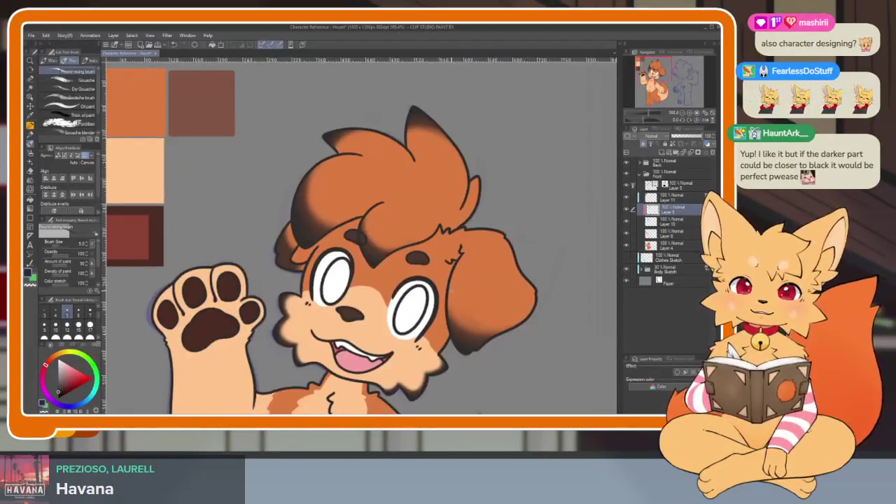
pyautogui.scroll(-1, 480, 316)
pyautogui.scroll(-1, 497, 336)
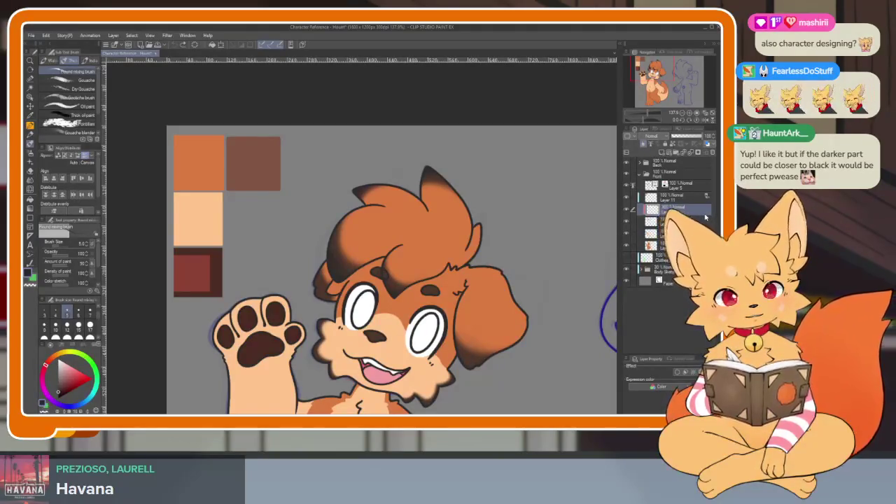
# - Try deleting the hair shading layer and Layer 10, undoing each deletion
pyautogui.click(711, 153)
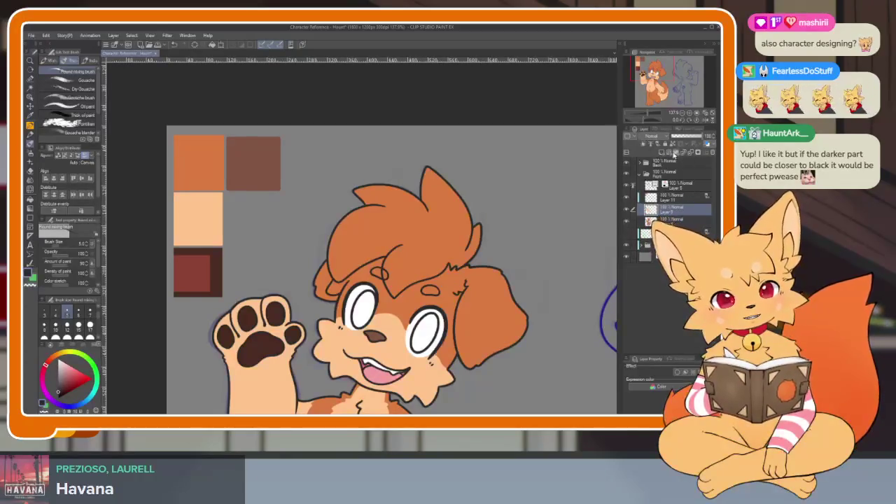
pyautogui.hotkey('ctrl', 'z')
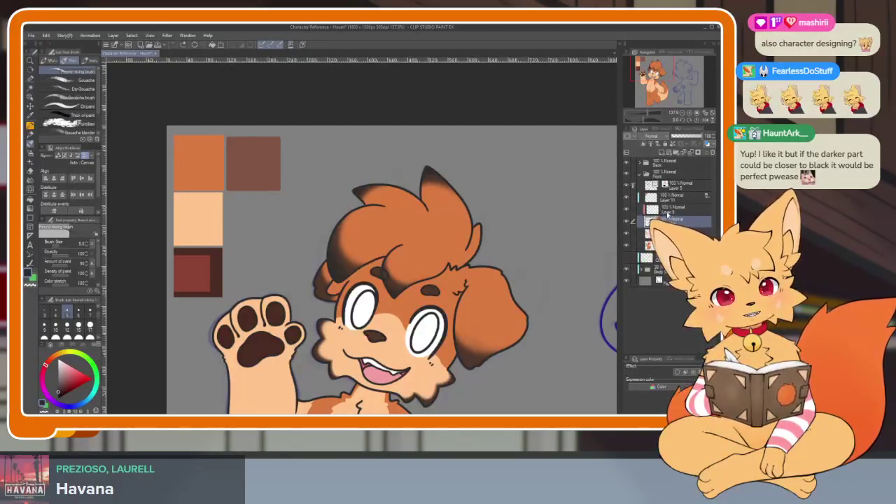
pyautogui.click(672, 209)
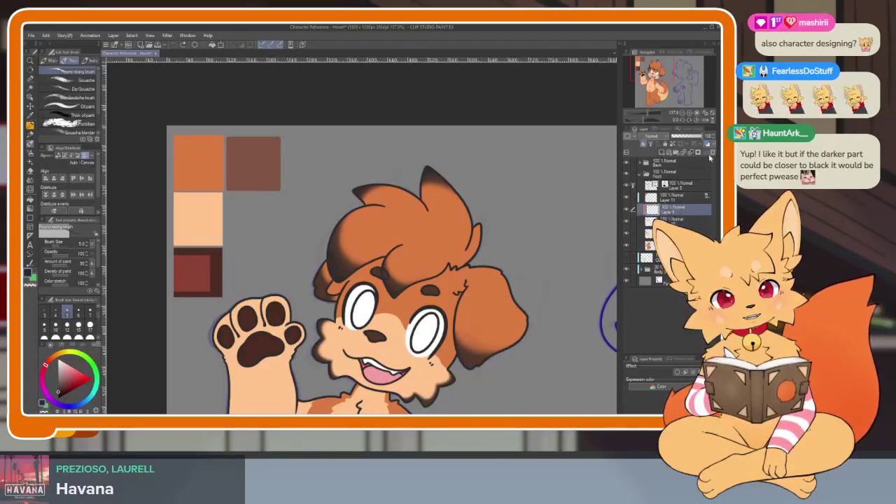
pyautogui.click(713, 155)
pyautogui.hotkey('ctrl', 'z')
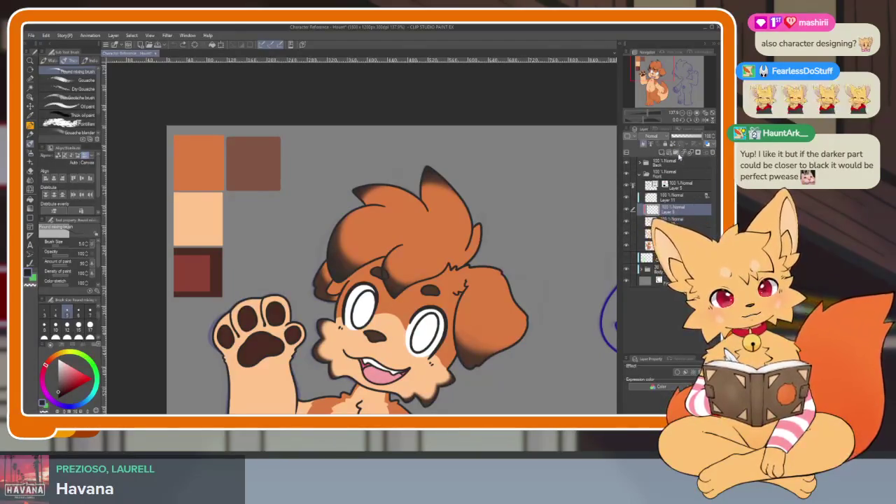
# - Merge Layer 9 into the layer below it
pyautogui.click(671, 222)
pyautogui.click(676, 212)
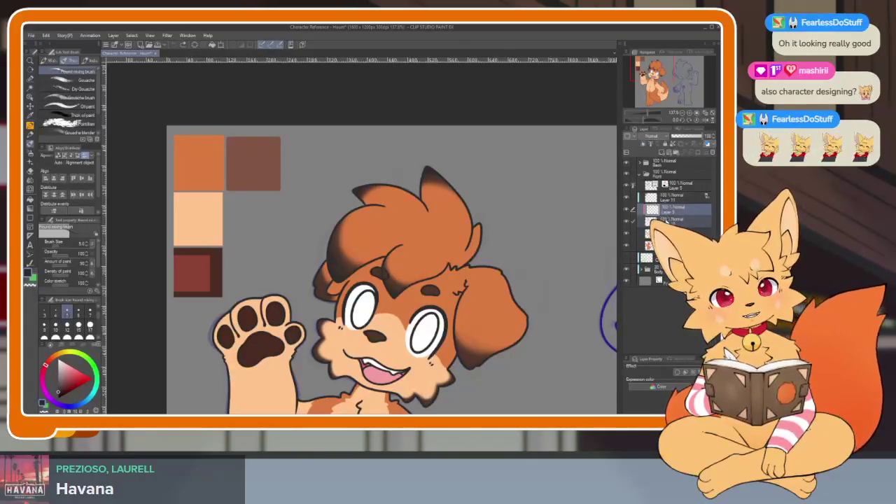
pyautogui.rightClick(666, 212)
pyautogui.click(615, 384)
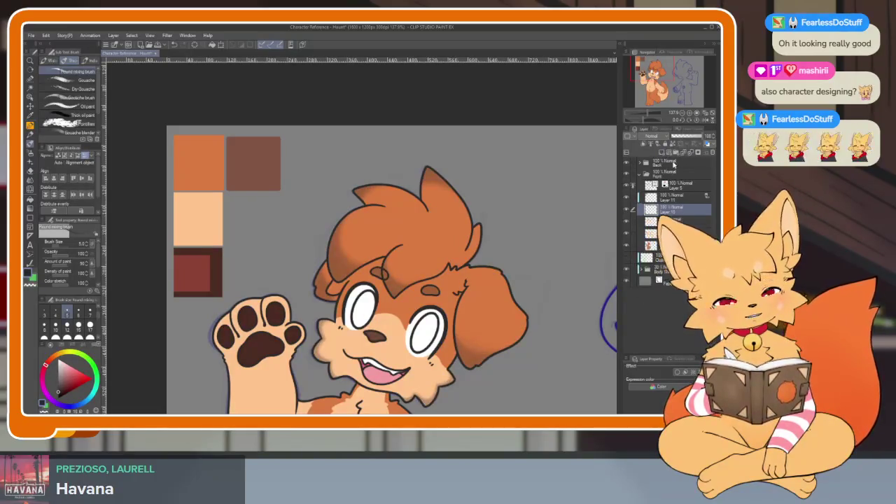
pyautogui.scroll(3, 372, 341)
pyautogui.scroll(2, 371, 341)
pyautogui.scroll(-1, 396, 326)
# - With the G-Pen, ink the first inner hair curve from the ear line, redoing a rejected stroke
pyautogui.press('p')
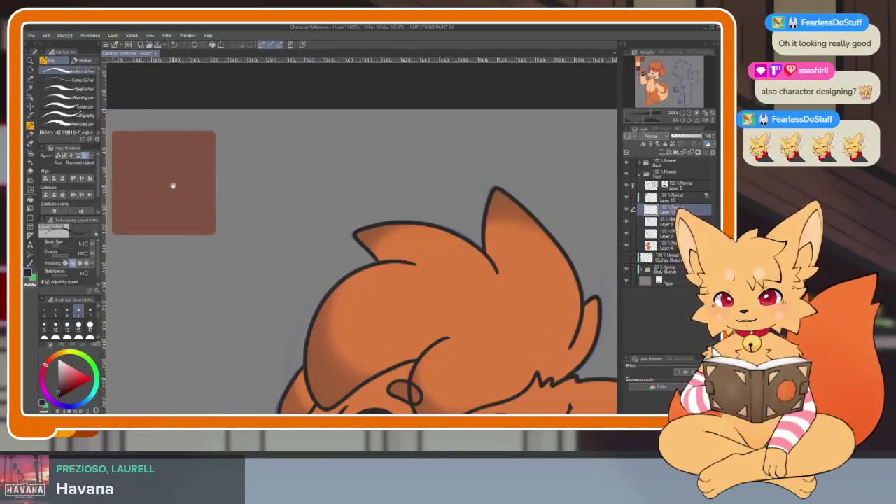
pyautogui.moveTo(171, 186); pyautogui.dragTo(197, 193)
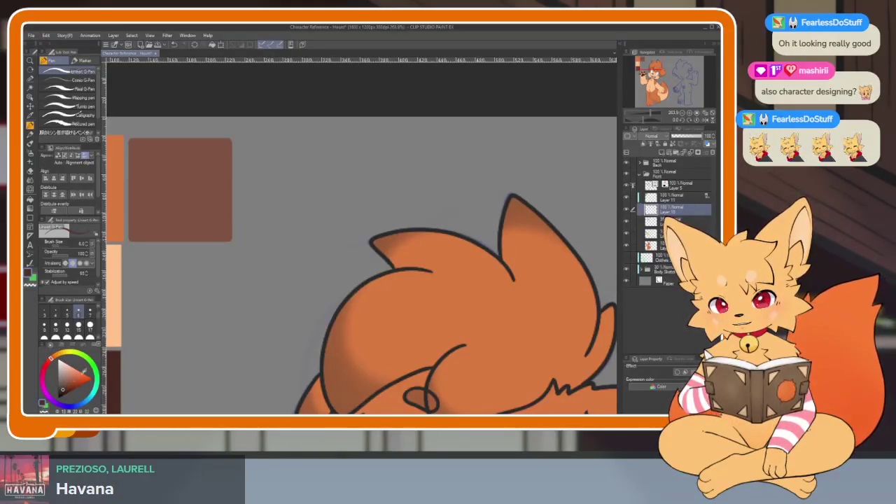
pyautogui.scroll(1, 431, 304)
pyautogui.scroll(1, 422, 316)
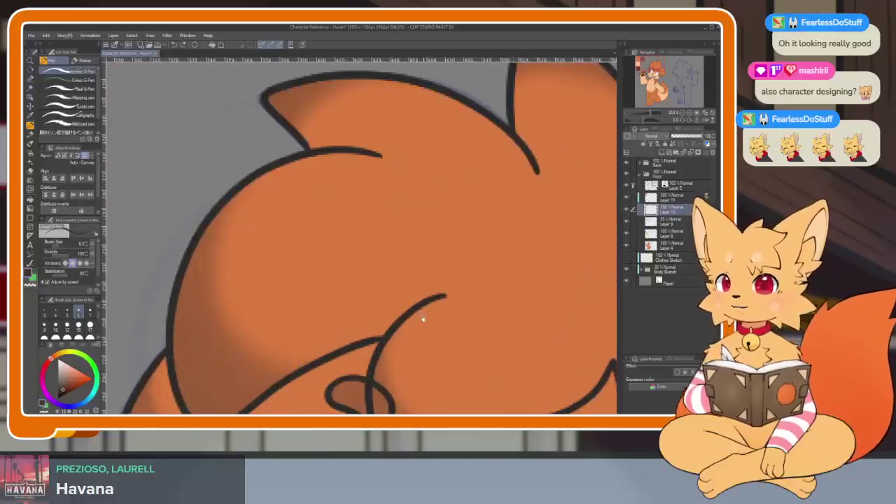
pyautogui.scroll(-3, 421, 316)
pyautogui.scroll(-3, 422, 317)
pyautogui.scroll(5, 462, 325)
pyautogui.scroll(2, 462, 325)
pyautogui.scroll(1, 464, 319)
pyautogui.scroll(1, 452, 328)
pyautogui.scroll(1, 448, 324)
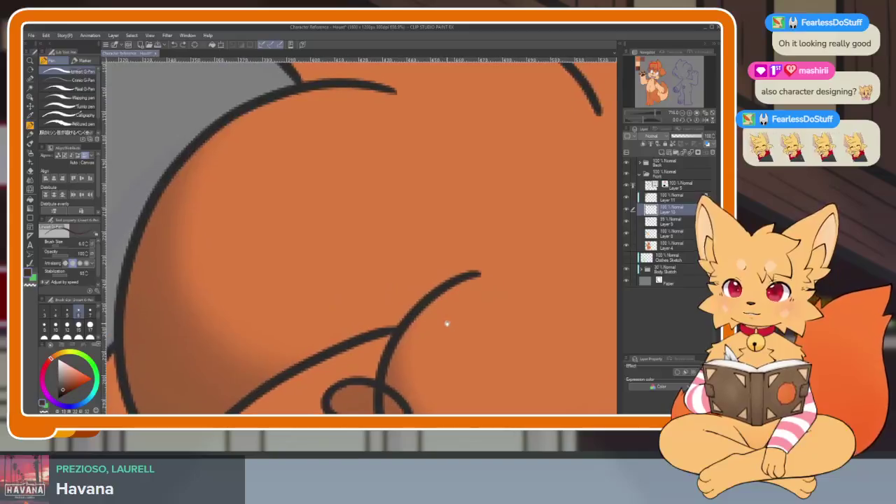
pyautogui.scroll(-2, 448, 327)
pyautogui.scroll(-1, 406, 257)
pyautogui.scroll(1, 371, 189)
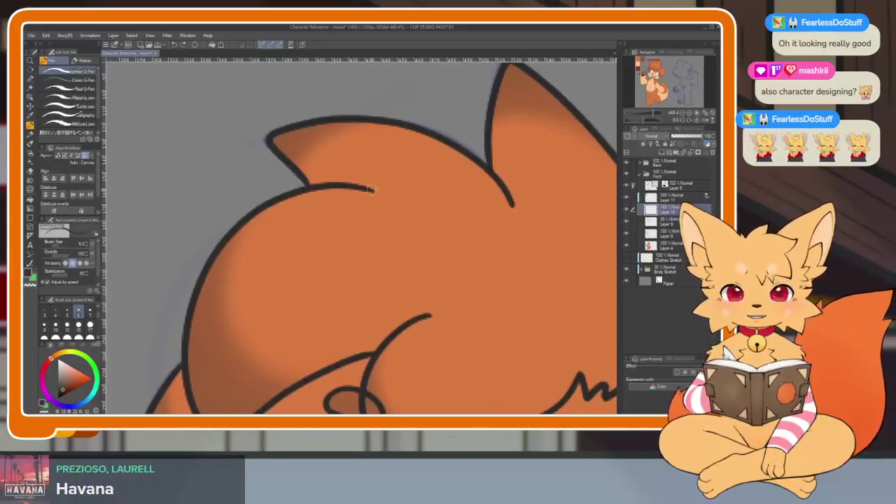
pyautogui.moveTo(371, 195); pyautogui.dragTo(428, 319)
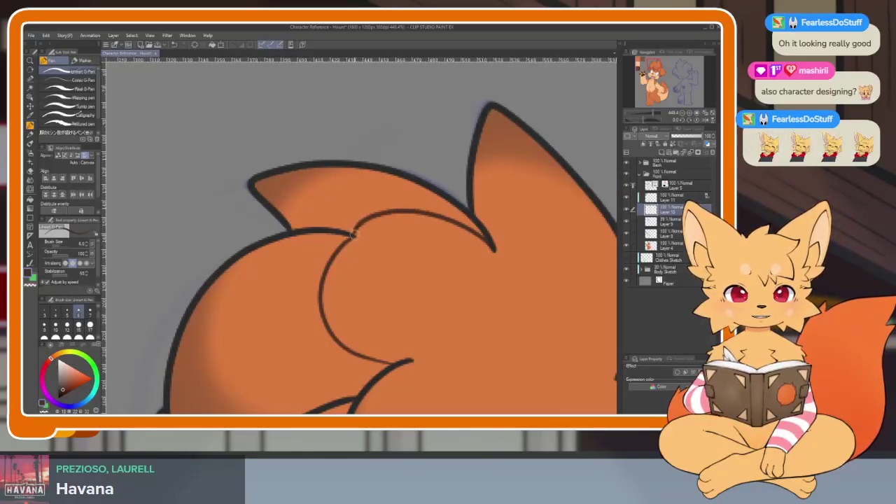
pyautogui.hotkey('ctrl', 'z')
pyautogui.hotkey('ctrl', 'z')
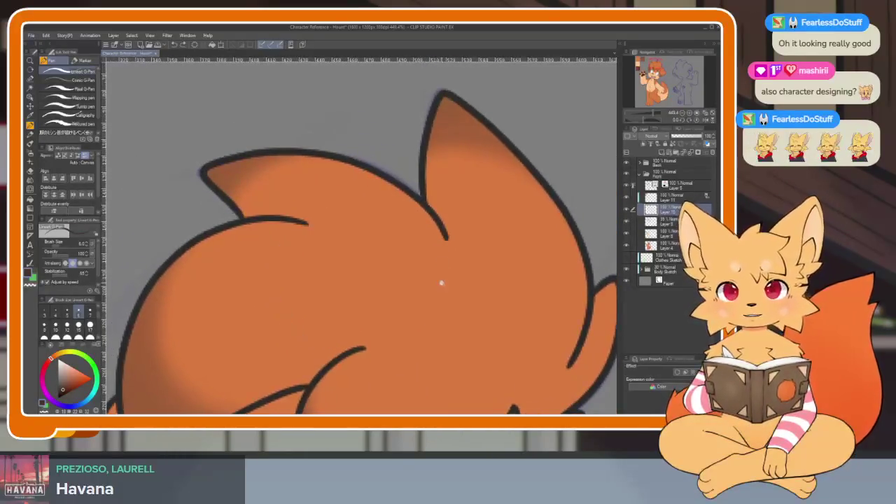
pyautogui.scroll(1, 441, 282)
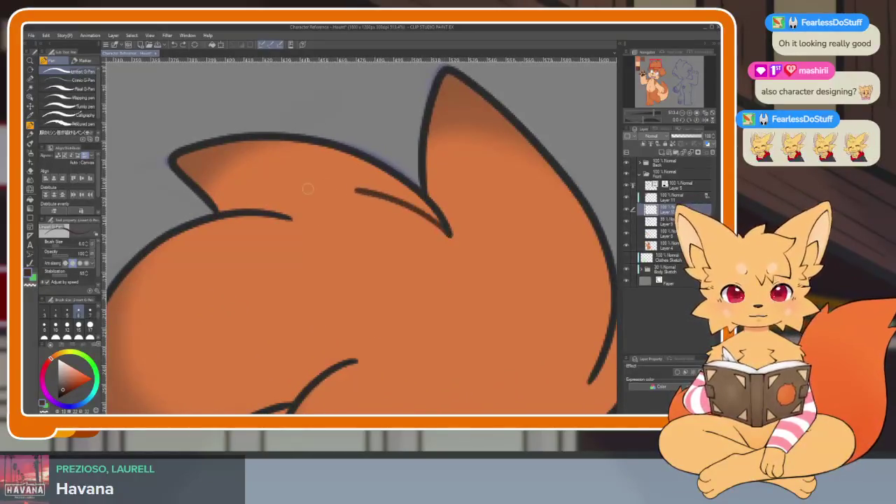
pyautogui.moveTo(362, 240); pyautogui.dragTo(369, 230)
pyautogui.moveTo(455, 222); pyautogui.dragTo(289, 186)
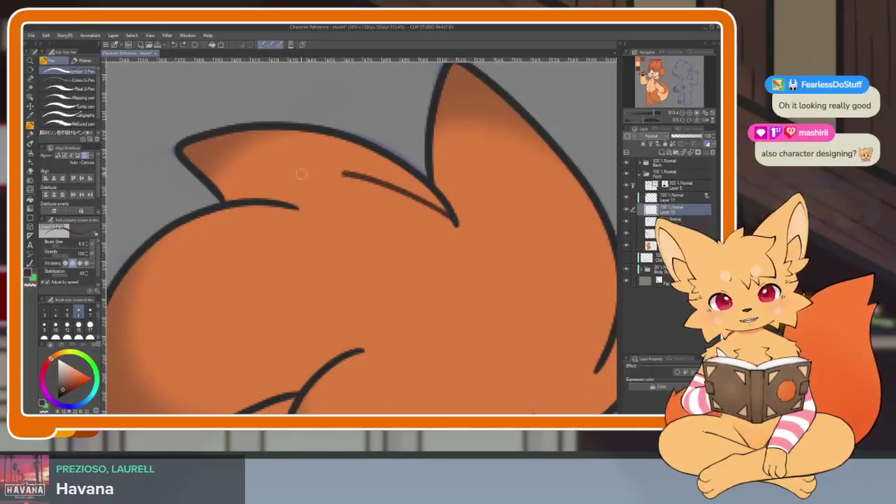
pyautogui.moveTo(413, 274); pyautogui.dragTo(432, 255)
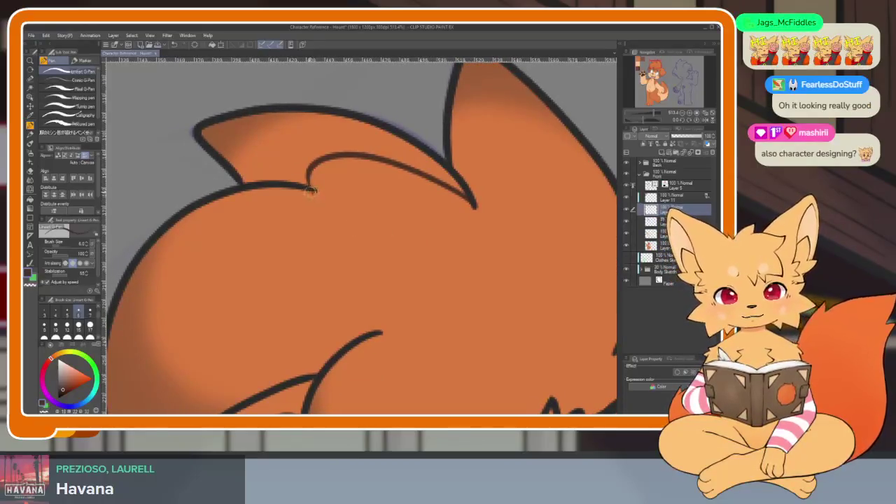
# - Add more curved strand lines down from the hair hook, undoing and redrawing stray ones
pyautogui.scroll(-5, 439, 261)
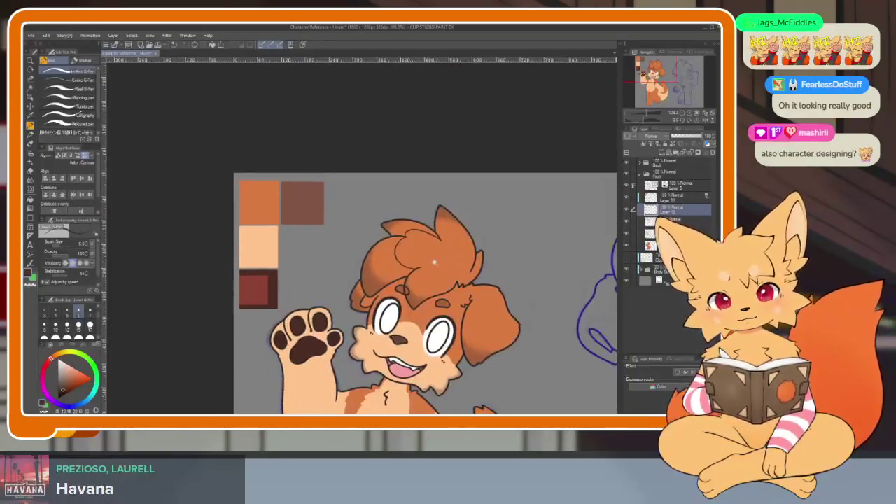
pyautogui.scroll(5, 440, 261)
pyautogui.moveTo(408, 234)
pyautogui.mouseDown()
pyautogui.moveTo(288, 236)
pyautogui.moveTo(383, 326)
pyautogui.mouseUp()
pyautogui.scroll(1, 396, 263)
pyautogui.hotkey('ctrl', 'z')
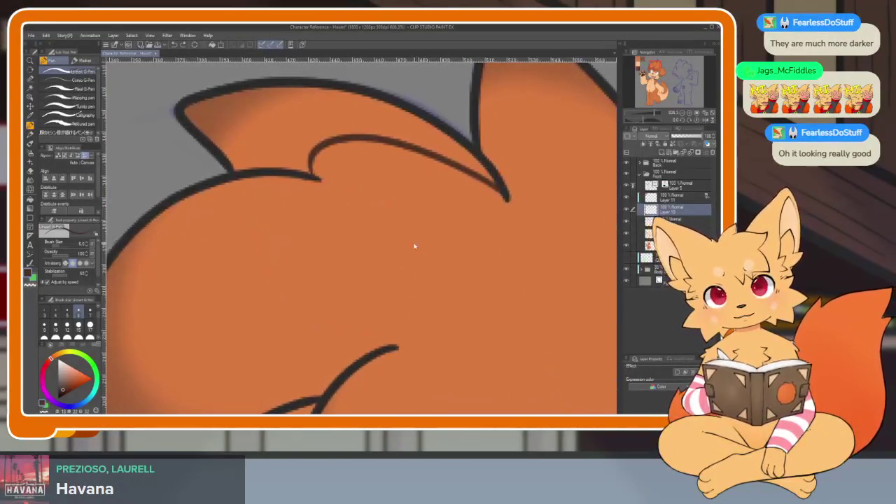
pyautogui.moveTo(352, 203)
pyautogui.mouseDown()
pyautogui.moveTo(409, 237)
pyautogui.moveTo(378, 372)
pyautogui.mouseUp()
pyautogui.scroll(-1, 405, 266)
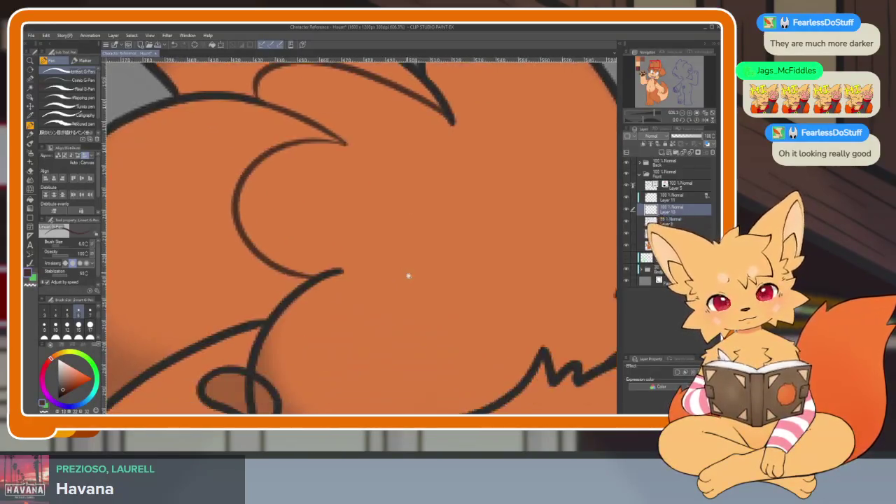
pyautogui.scroll(-2, 412, 232)
pyautogui.scroll(3, 411, 232)
pyautogui.scroll(1, 375, 165)
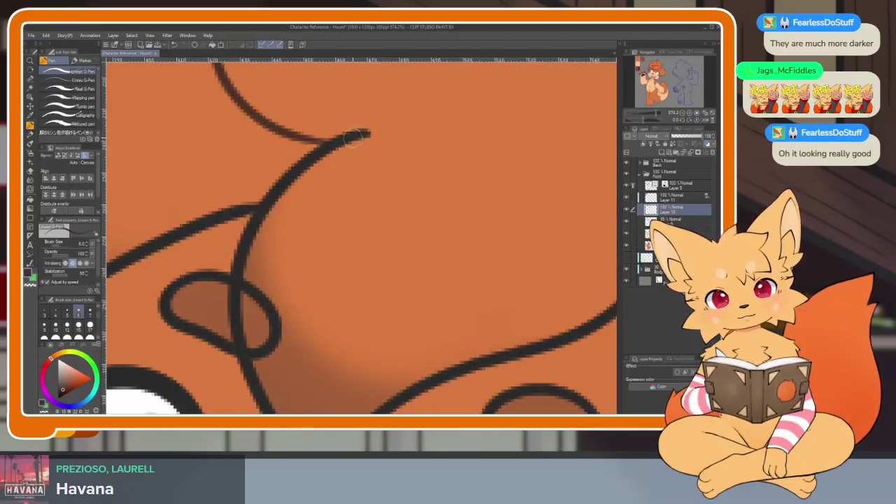
pyautogui.moveTo(371, 133); pyautogui.dragTo(420, 343)
pyautogui.hotkey('ctrl', 'z')
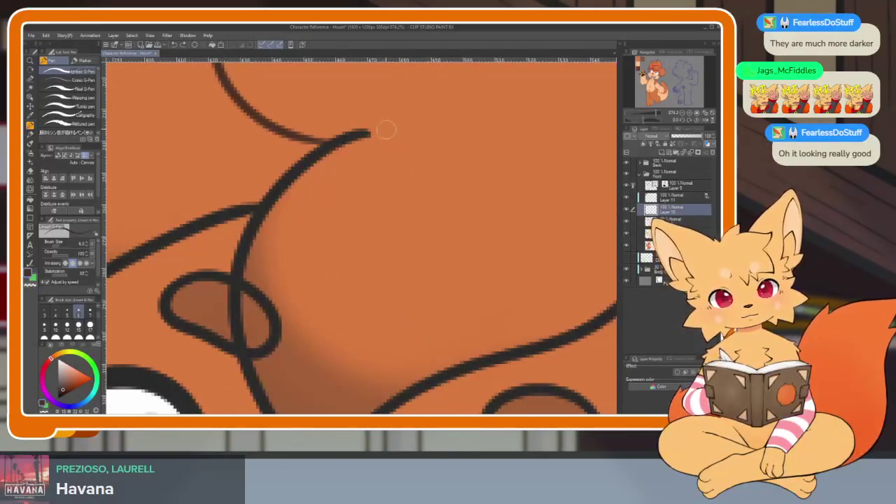
pyautogui.moveTo(372, 135); pyautogui.dragTo(598, 319)
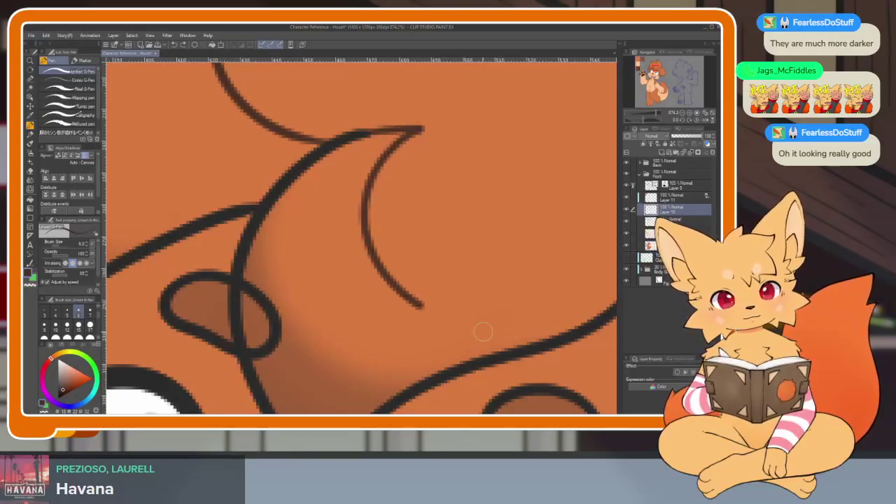
pyautogui.scroll(-3, 561, 317)
pyautogui.scroll(2, 561, 317)
pyautogui.scroll(2, 490, 280)
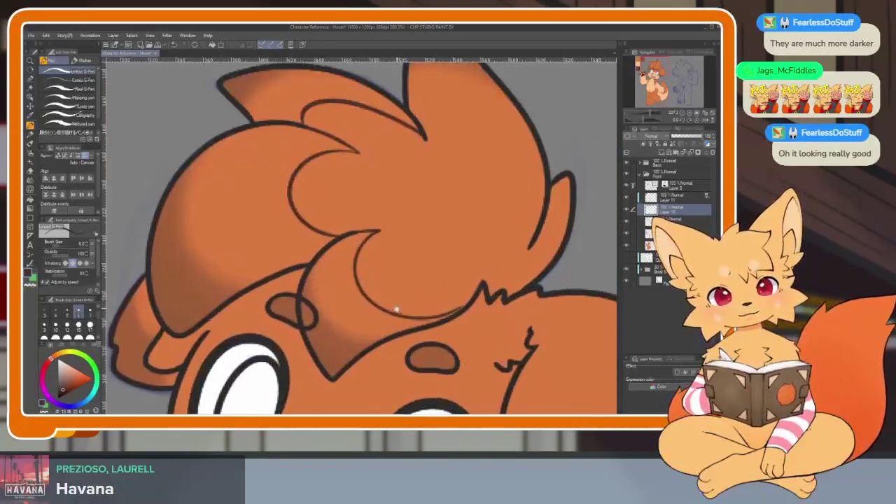
# - Fill three back-hair areas, including the top-left lobe, dark brown
pyautogui.press('g')
pyautogui.click(364, 280)
pyautogui.click(231, 210)
pyautogui.scroll(2, 416, 214)
pyautogui.click(300, 184)
pyautogui.scroll(-2, 405, 200)
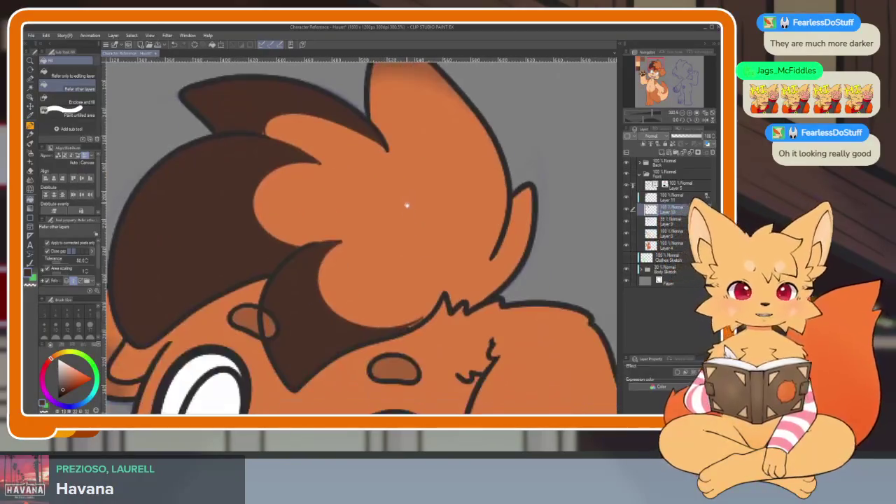
# - Ink a curved tuft line through the hair with the G-Pen
pyautogui.press('p')
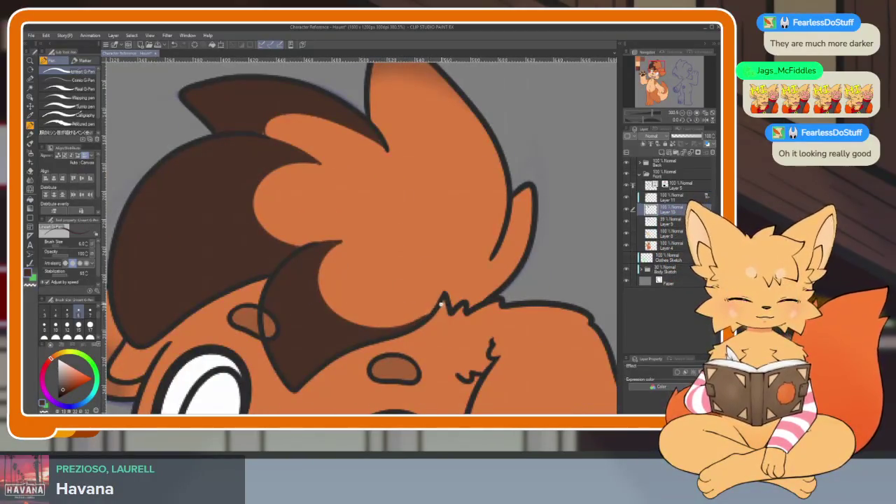
pyautogui.scroll(-4, 420, 308)
pyautogui.scroll(3, 440, 287)
pyautogui.scroll(2, 371, 232)
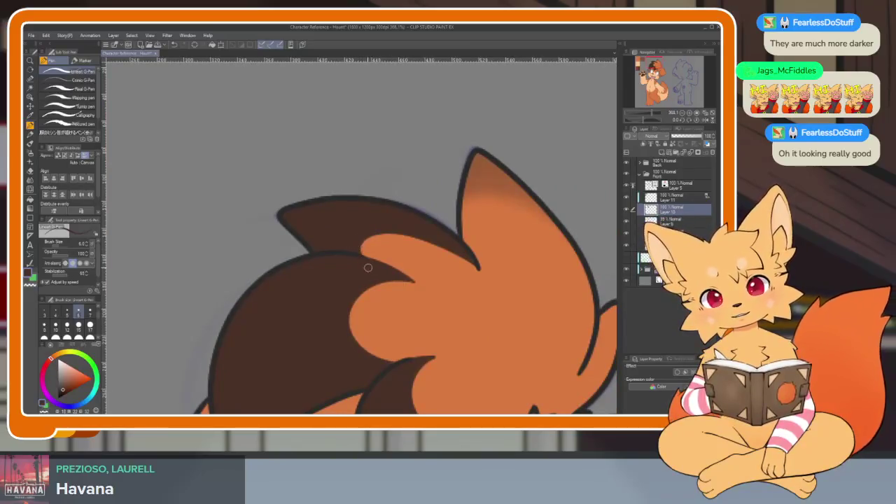
pyautogui.scroll(1, 366, 267)
pyautogui.scroll(2, 400, 280)
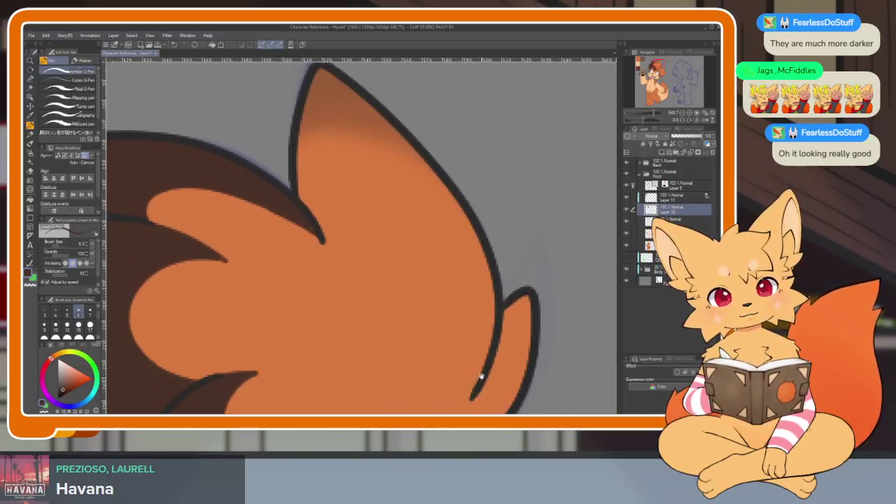
pyautogui.scroll(-1, 478, 367)
pyautogui.moveTo(483, 290); pyautogui.dragTo(312, 191)
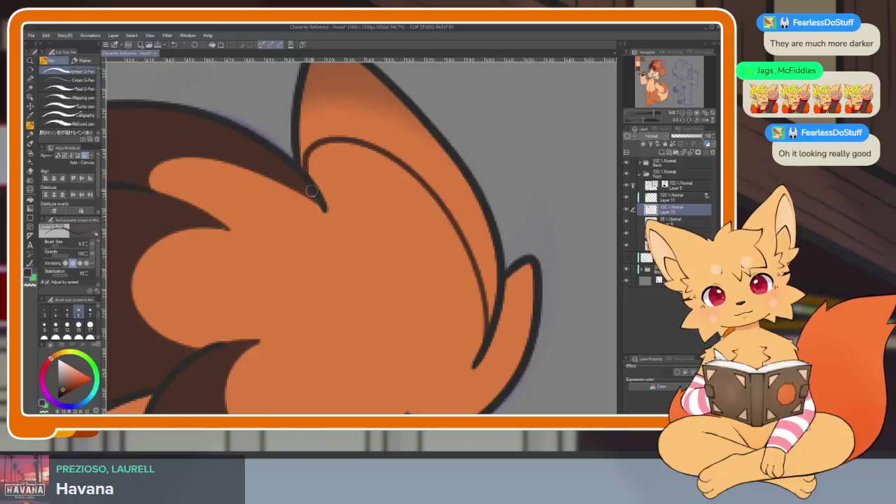
pyautogui.scroll(-1, 328, 210)
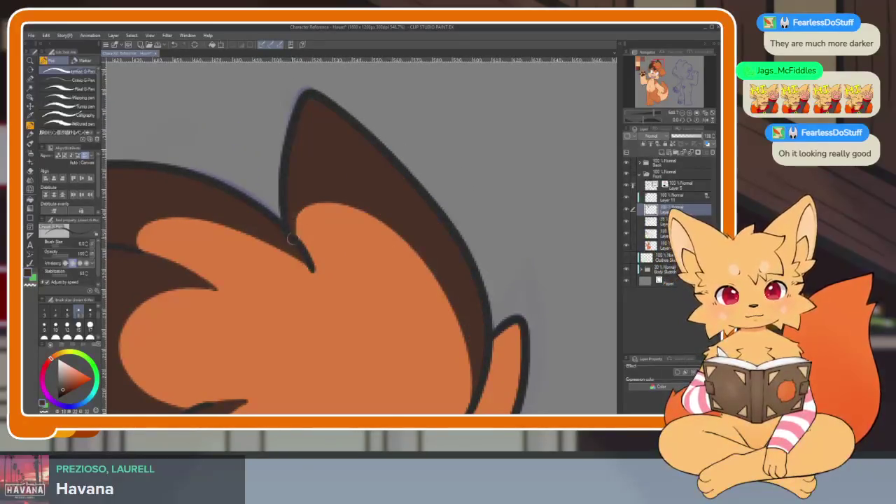
pyautogui.scroll(-1, 433, 258)
pyautogui.scroll(-1, 440, 259)
pyautogui.scroll(2, 446, 260)
pyautogui.scroll(-2, 471, 242)
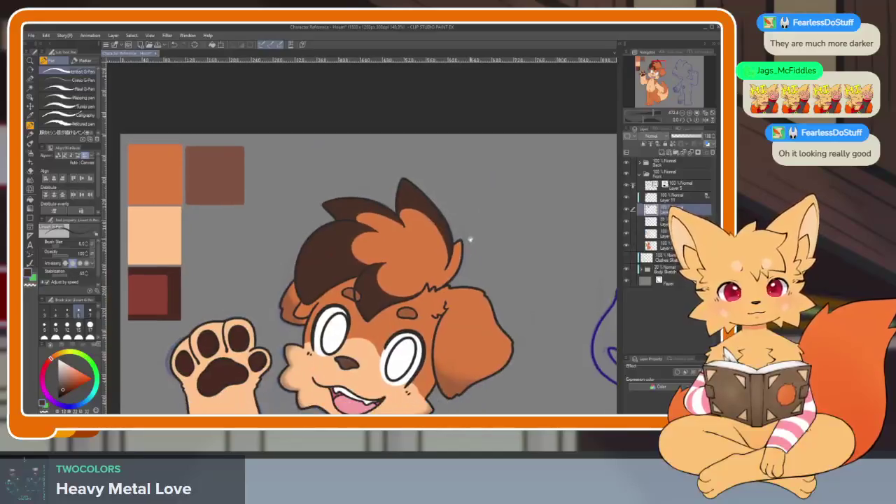
pyautogui.scroll(2, 470, 280)
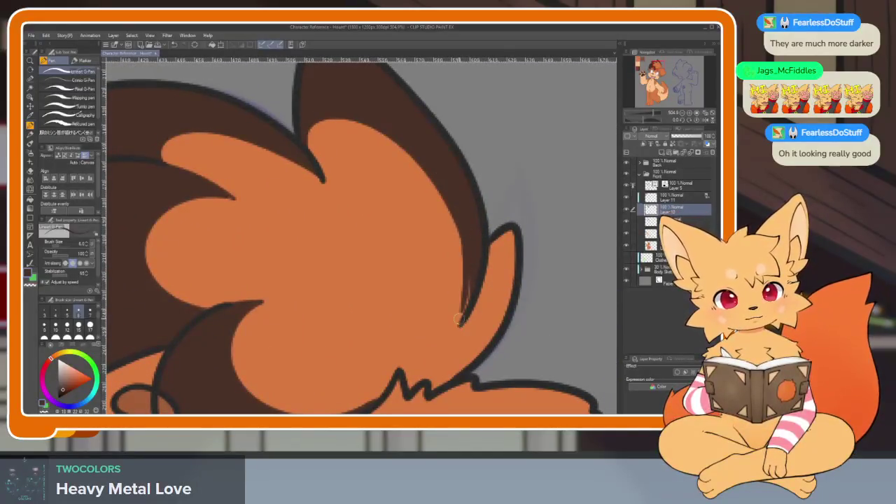
# - Tidy the hair-ear edges: cover the small orange tip brown and paint orange over the brown strip
pyautogui.press('e')
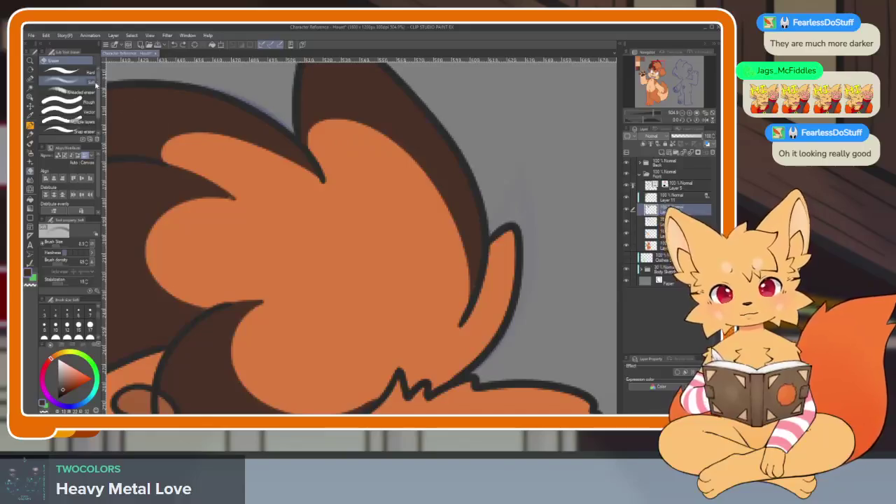
pyautogui.click(64, 72)
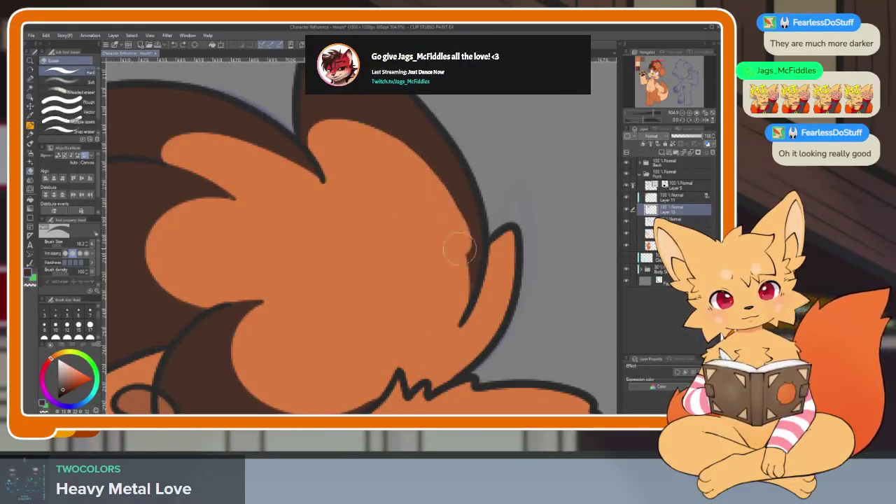
pyautogui.press('p')
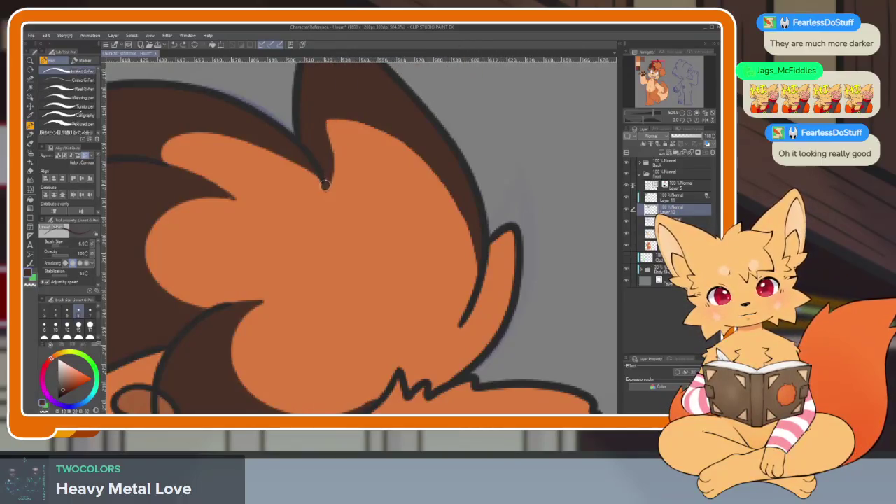
pyautogui.moveTo(344, 121); pyautogui.dragTo(331, 146)
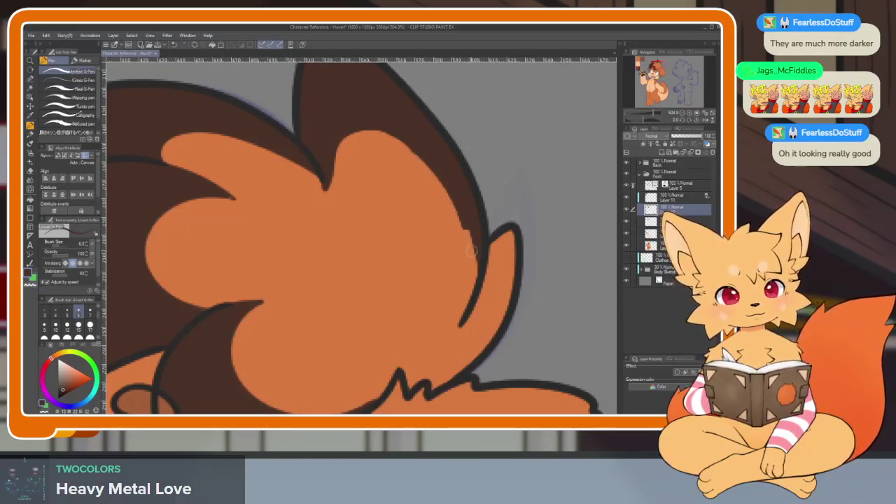
pyautogui.moveTo(470, 308); pyautogui.dragTo(434, 159)
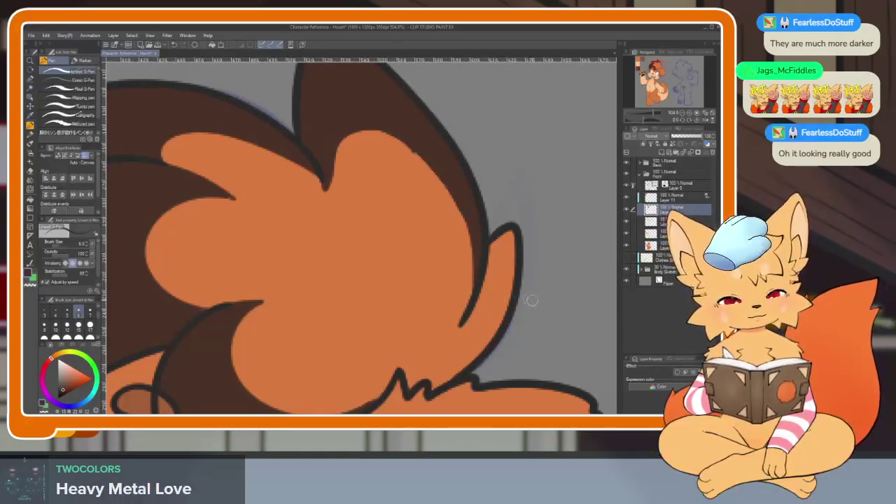
pyautogui.scroll(-5, 528, 298)
pyautogui.scroll(3, 512, 297)
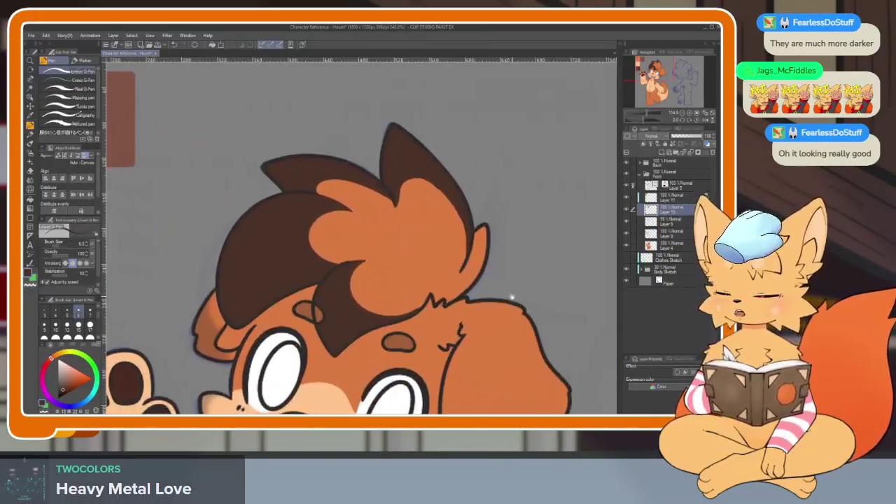
pyautogui.scroll(2, 511, 297)
pyautogui.scroll(2, 493, 299)
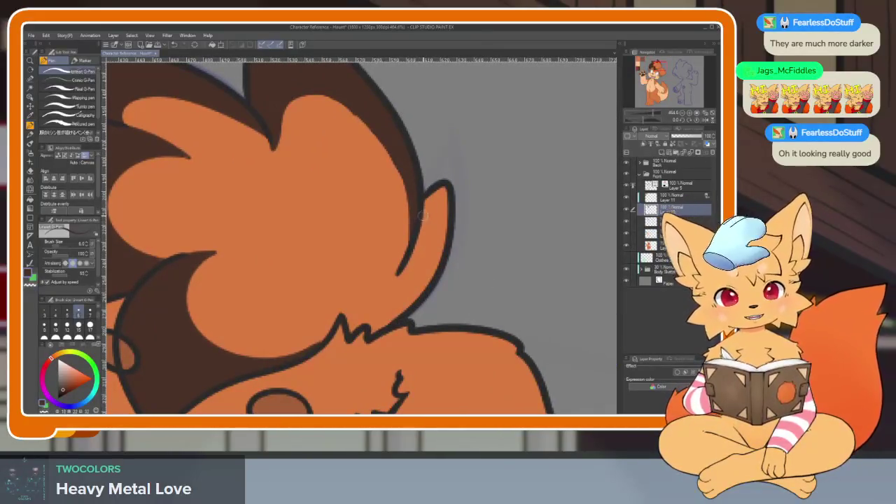
# - Fill the remaining gap near the ear dark brown
pyautogui.press('g')
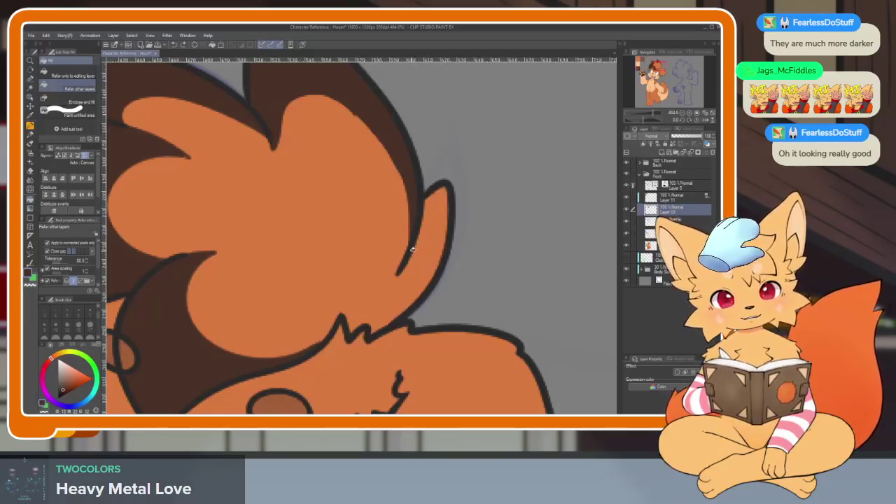
pyautogui.press('p')
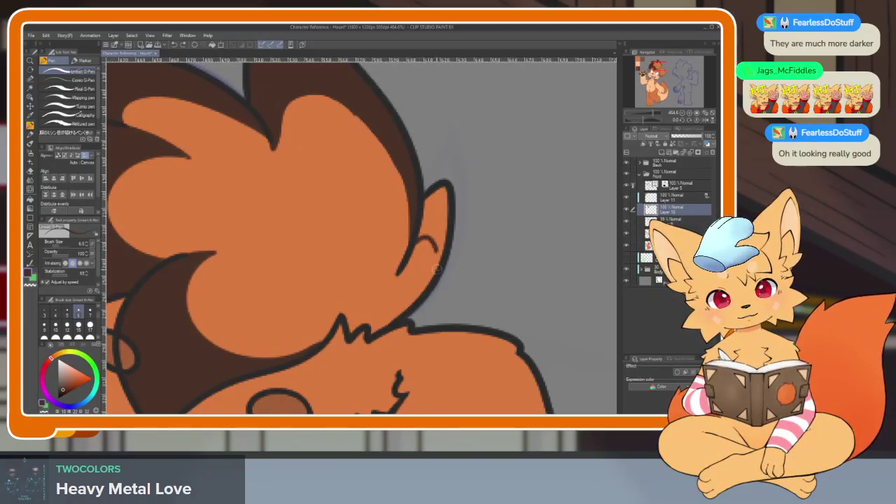
pyautogui.moveTo(437, 248); pyautogui.dragTo(429, 230)
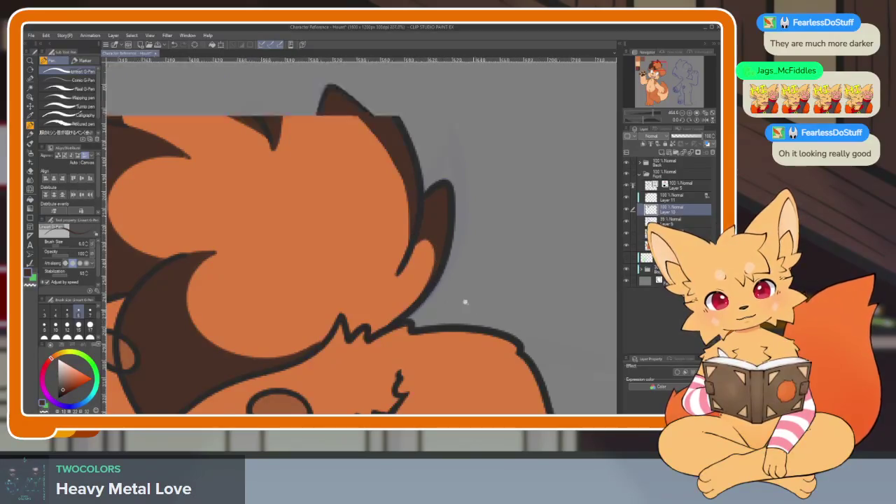
pyautogui.scroll(-10, 473, 309)
pyautogui.scroll(8, 480, 296)
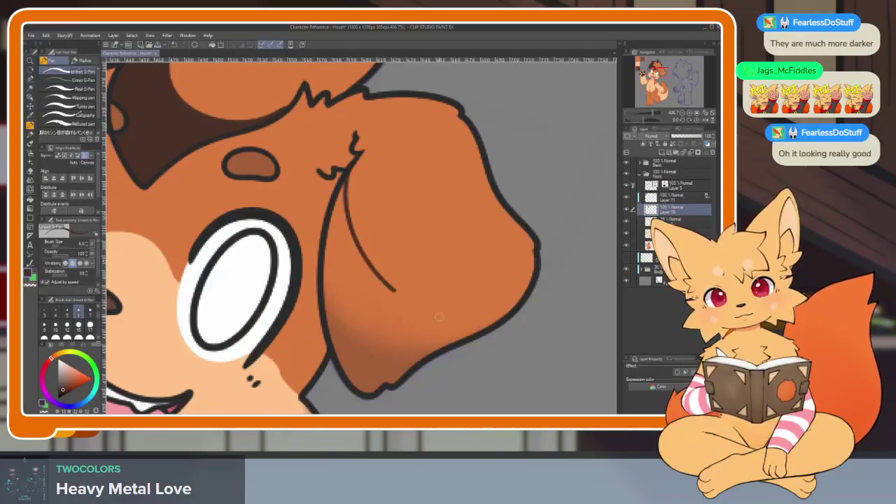
# - Redraw the curved line inside the floppy ear and fill the ear patch and small left hair area dark brown
pyautogui.hotkey('ctrl', 'z')
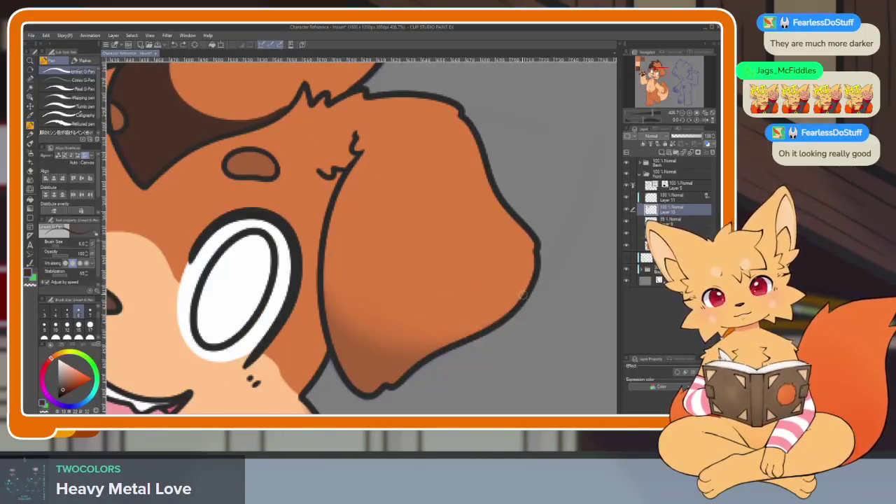
pyautogui.moveTo(465, 326); pyautogui.dragTo(383, 228)
pyautogui.press('g')
pyautogui.click(472, 296)
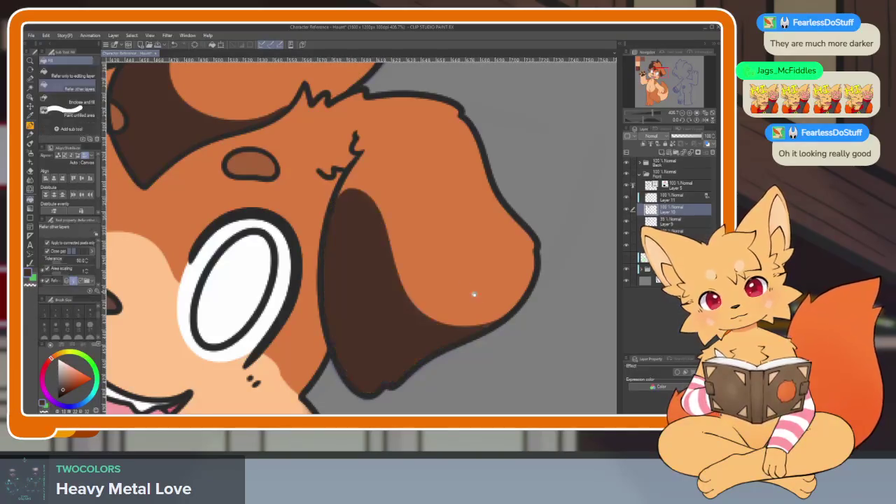
pyautogui.scroll(-5, 510, 274)
pyautogui.scroll(5, 402, 266)
pyautogui.click(250, 210)
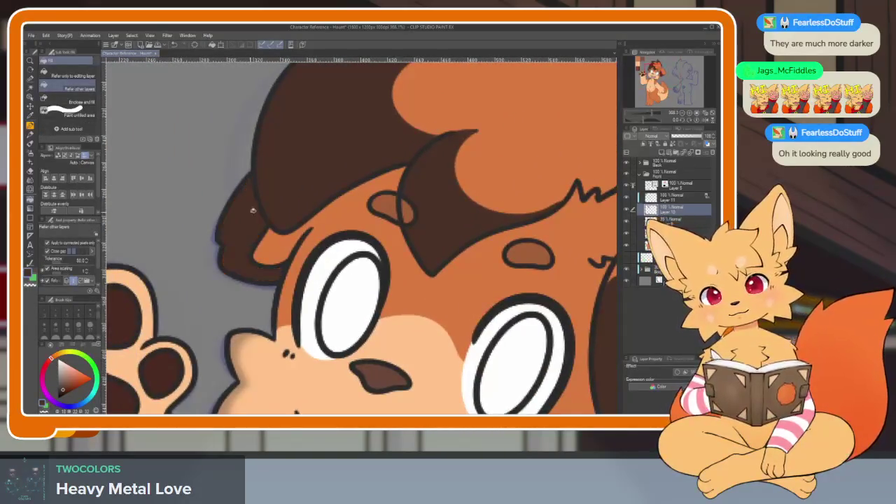
# - Draw the edge between cheek and snout and fill the left cheek fluff dark brown
pyautogui.scroll(-5, 430, 301)
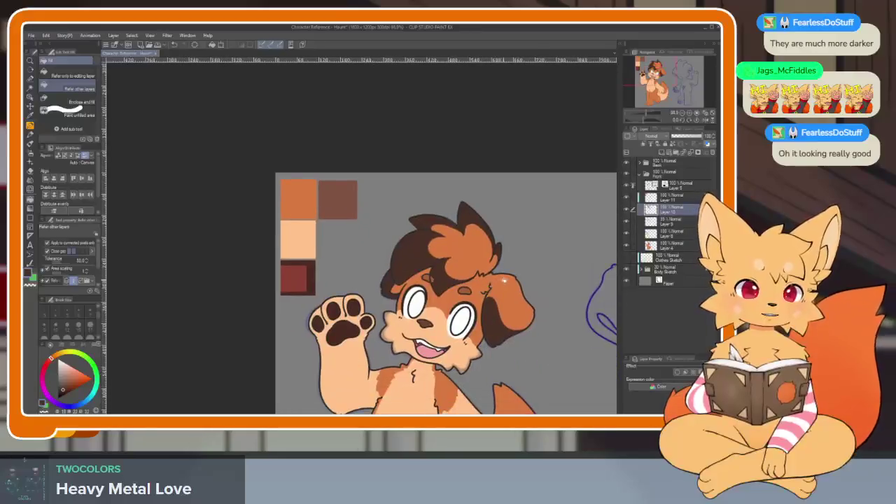
pyautogui.scroll(2, 518, 320)
pyautogui.scroll(-2, 518, 320)
pyautogui.scroll(-1, 478, 292)
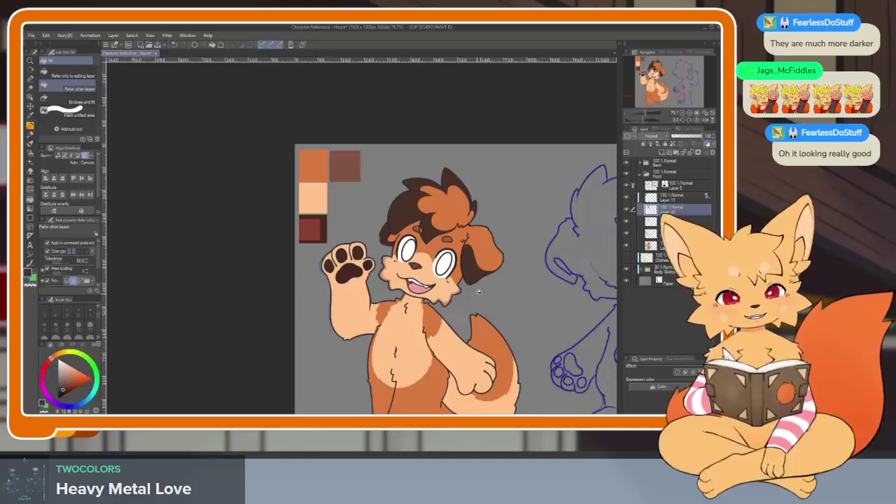
pyautogui.scroll(5, 421, 224)
pyautogui.scroll(2, 421, 224)
pyautogui.press('p')
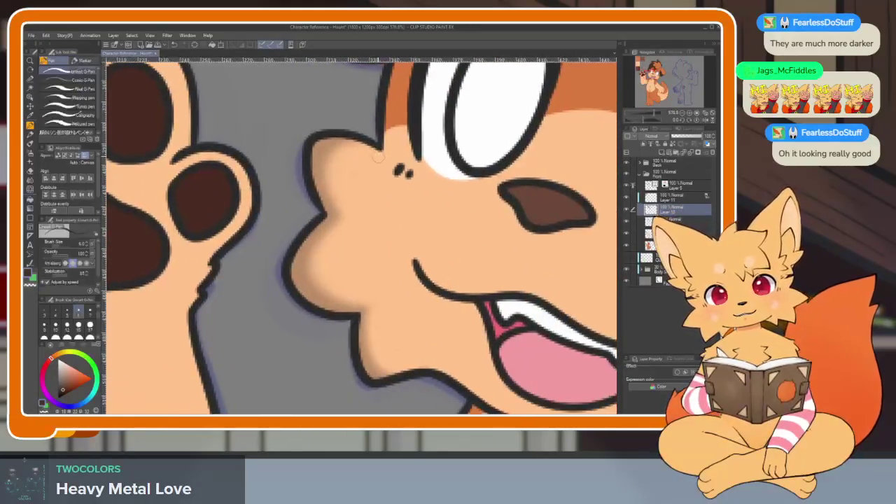
pyautogui.moveTo(372, 164)
pyautogui.mouseDown()
pyautogui.moveTo(367, 284)
pyautogui.moveTo(437, 374)
pyautogui.mouseUp()
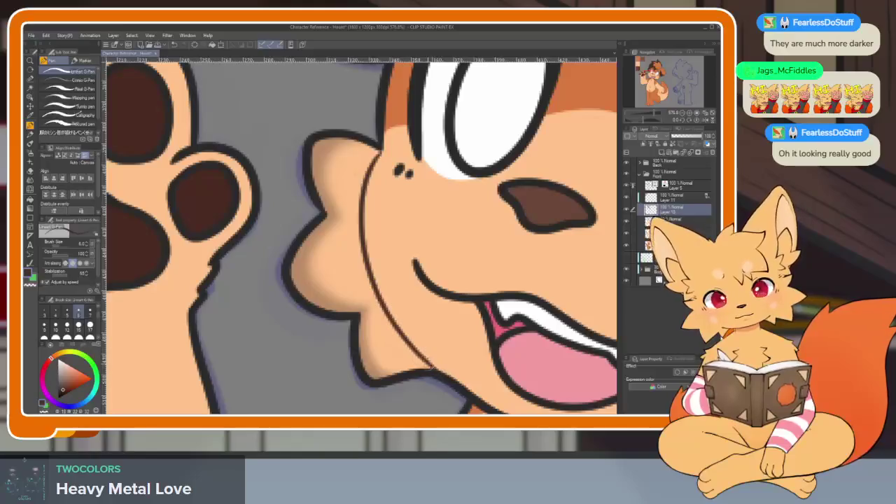
pyautogui.press('g')
pyautogui.scroll(-2, 498, 268)
pyautogui.scroll(3, 428, 257)
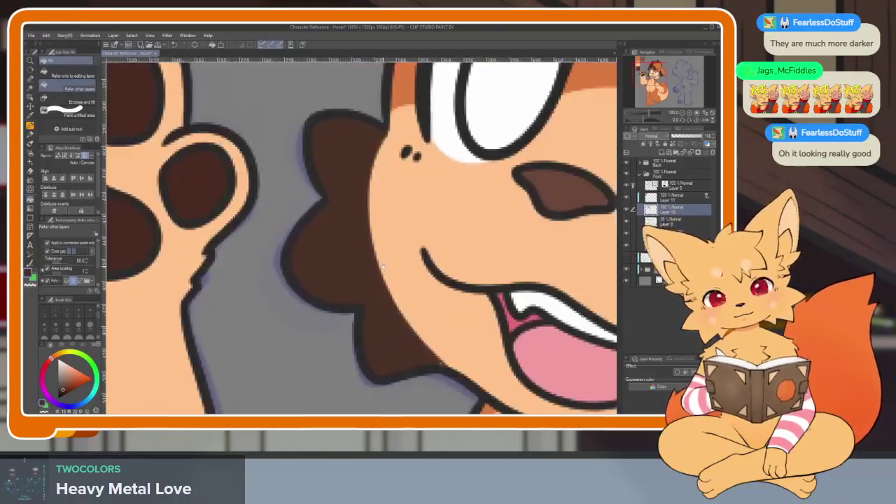
pyautogui.scroll(1, 392, 175)
pyautogui.press('p')
pyautogui.moveTo(350, 174); pyautogui.dragTo(448, 368)
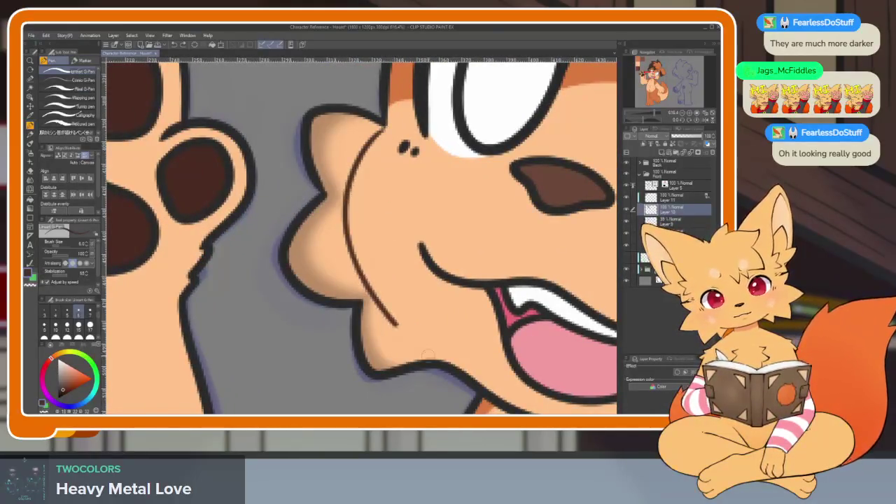
pyautogui.press('g')
pyautogui.click(339, 262)
pyautogui.scroll(-10, 446, 338)
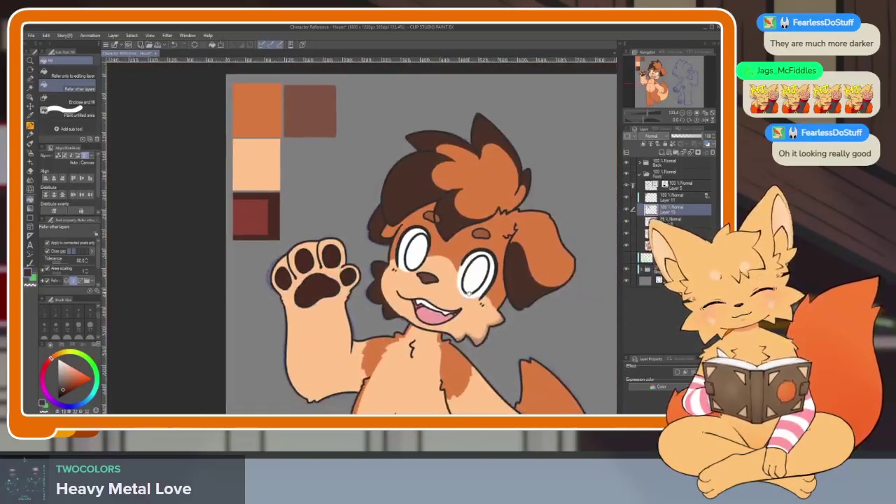
pyautogui.scroll(10, 360, 190)
# - Draw a fluff shape along the jaw
pyautogui.press('p')
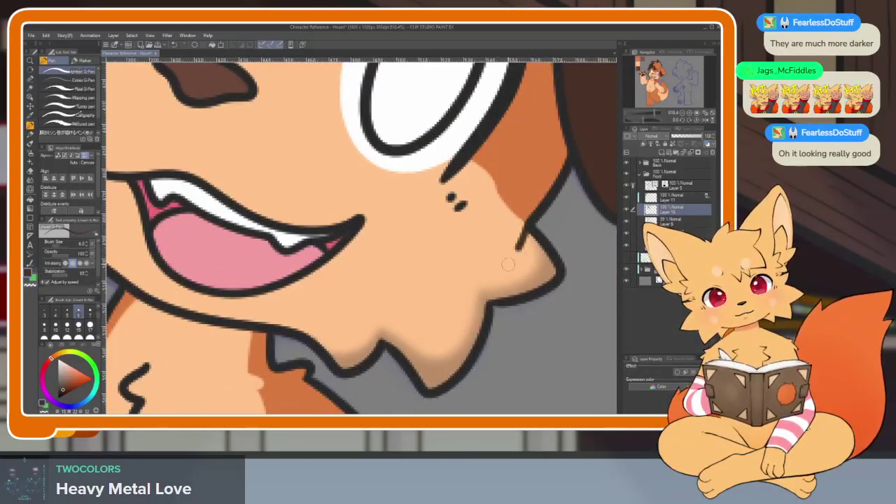
pyautogui.moveTo(509, 261); pyautogui.dragTo(287, 329)
pyautogui.press('g')
pyautogui.scroll(-10, 546, 321)
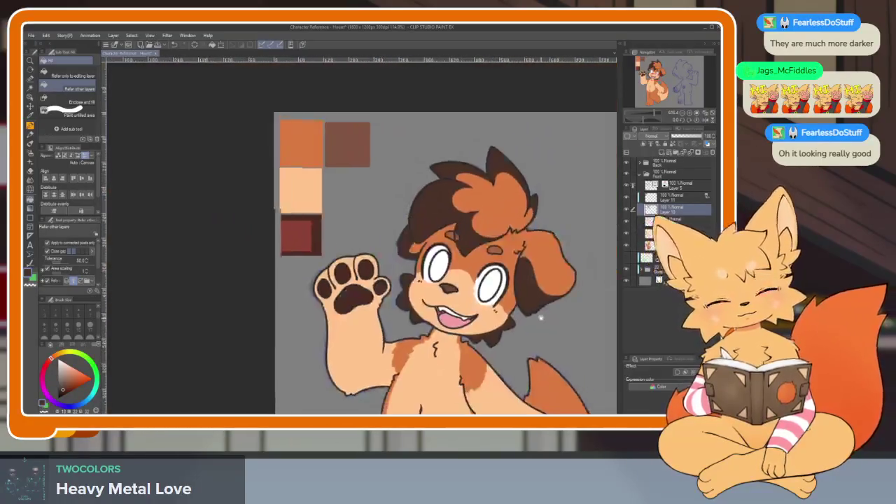
pyautogui.scroll(6, 545, 321)
pyautogui.scroll(3, 389, 348)
pyautogui.press('p')
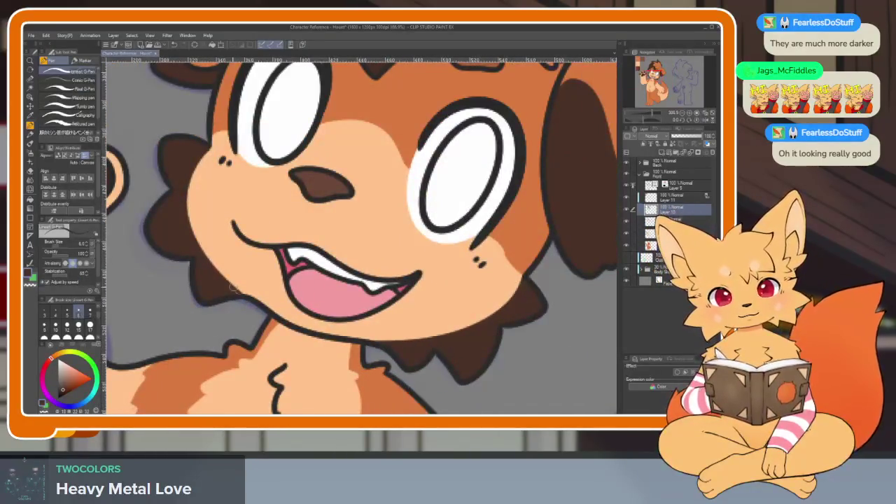
pyautogui.moveTo(239, 294); pyautogui.dragTo(420, 392)
pyautogui.scroll(5, 466, 266)
pyautogui.scroll(-2, 467, 265)
pyautogui.scroll(2, 394, 247)
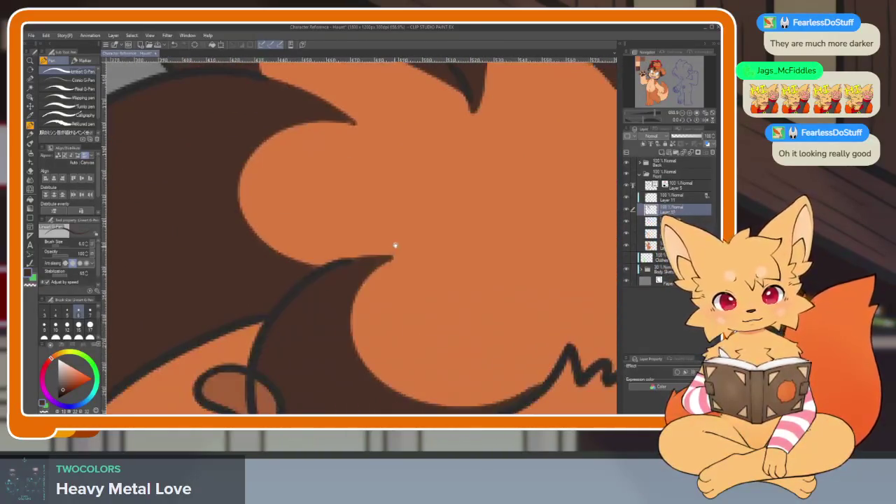
# - Zoom and pan to bring the dog's face and ear into view
pyautogui.scroll(-3, 510, 292)
pyautogui.scroll(3, 378, 323)
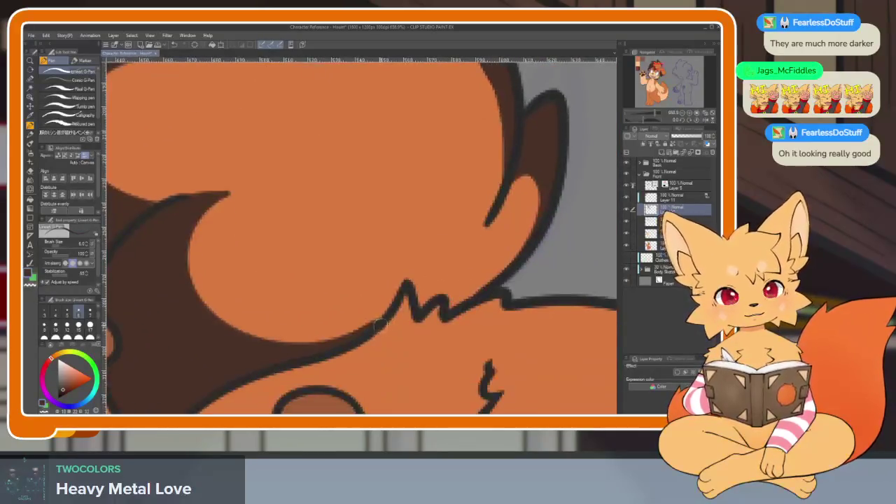
pyautogui.scroll(-3, 534, 268)
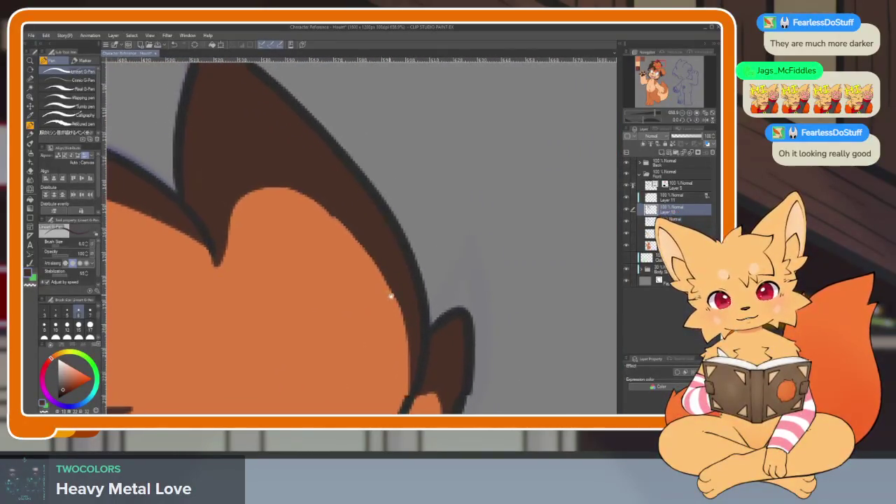
pyautogui.scroll(3, 449, 256)
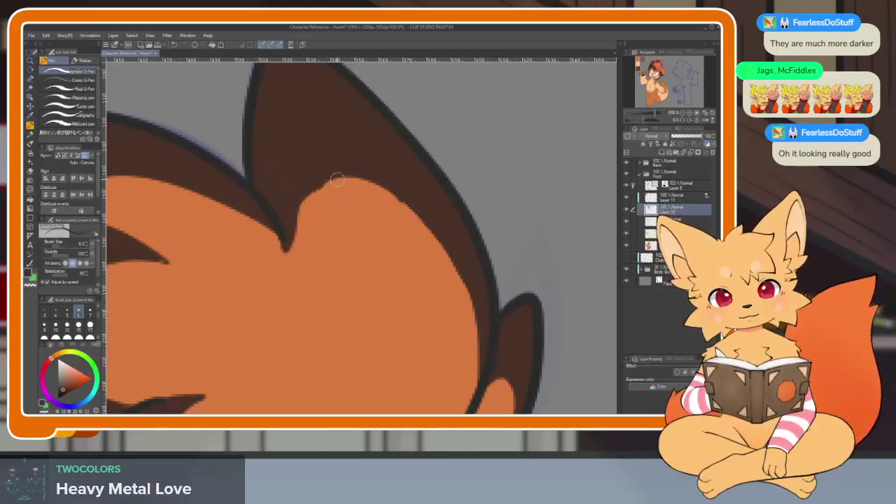
pyautogui.scroll(-5, 483, 380)
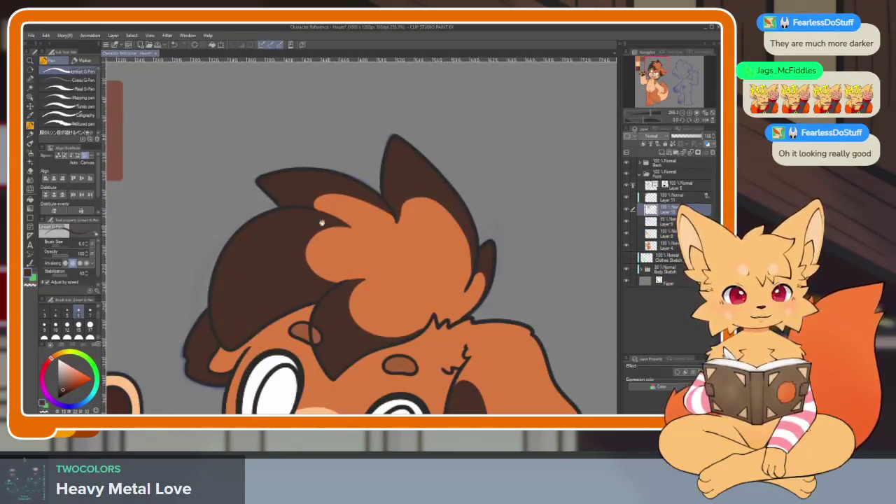
pyautogui.scroll(5, 430, 214)
pyautogui.scroll(-5, 436, 256)
pyautogui.moveTo(476, 261); pyautogui.dragTo(408, 196)
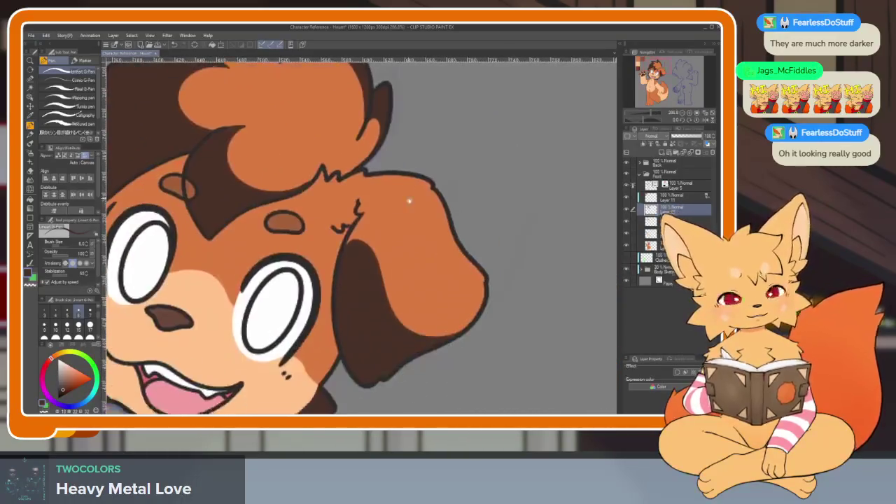
pyautogui.scroll(5, 434, 345)
pyautogui.scroll(2, 515, 323)
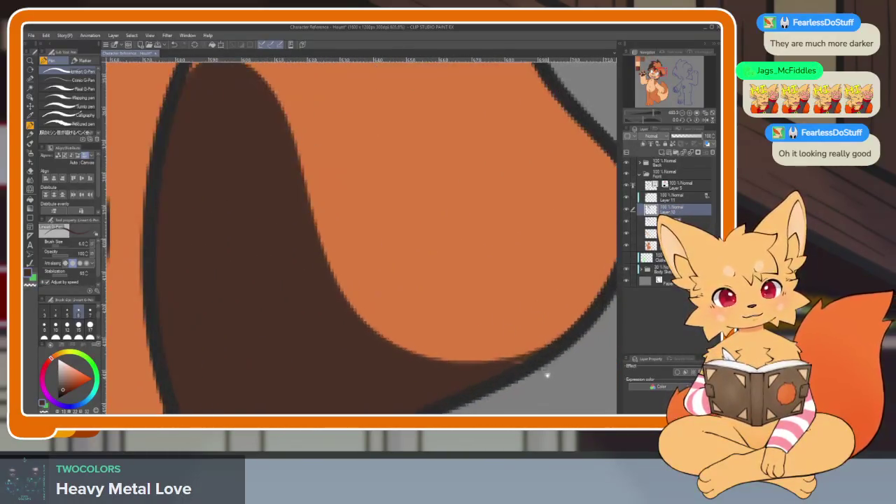
pyautogui.scroll(-10, 536, 360)
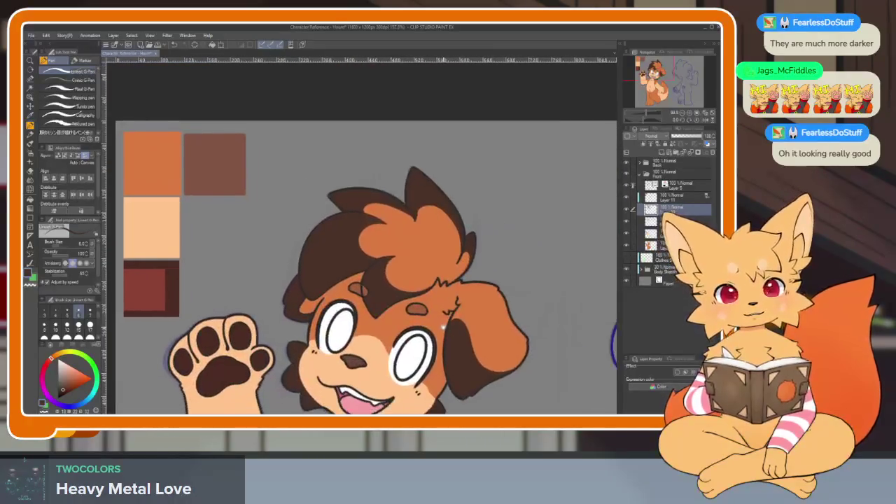
# - Merge the current layer into the one below with Ctrl+E and select the hair layer
pyautogui.hotkey('ctrl', 'e')
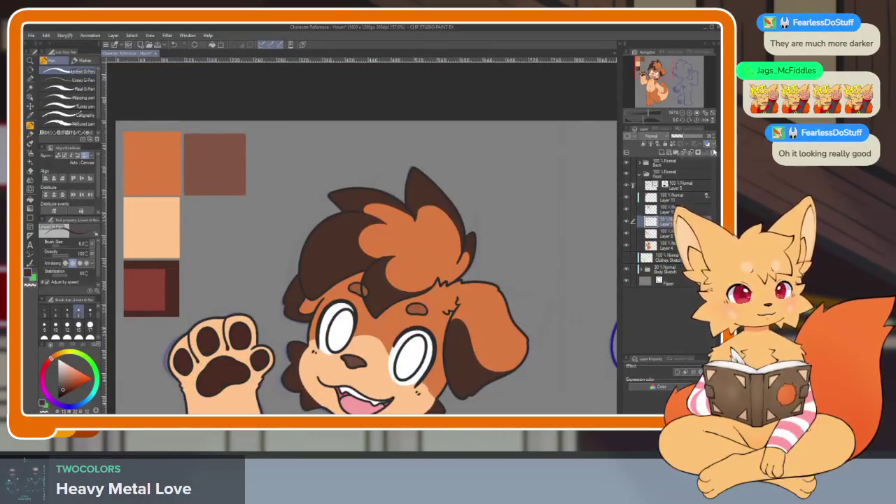
pyautogui.click(670, 209)
pyautogui.press('e')
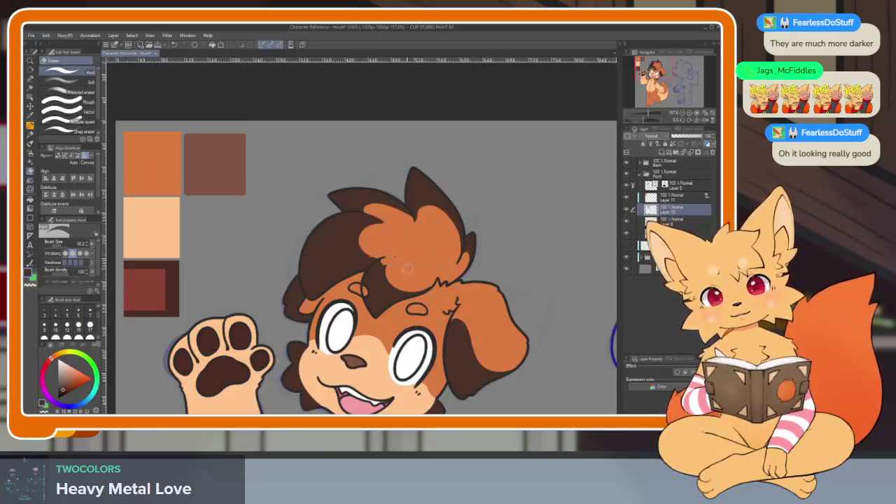
pyautogui.scroll(5, 382, 280)
pyautogui.press('p')
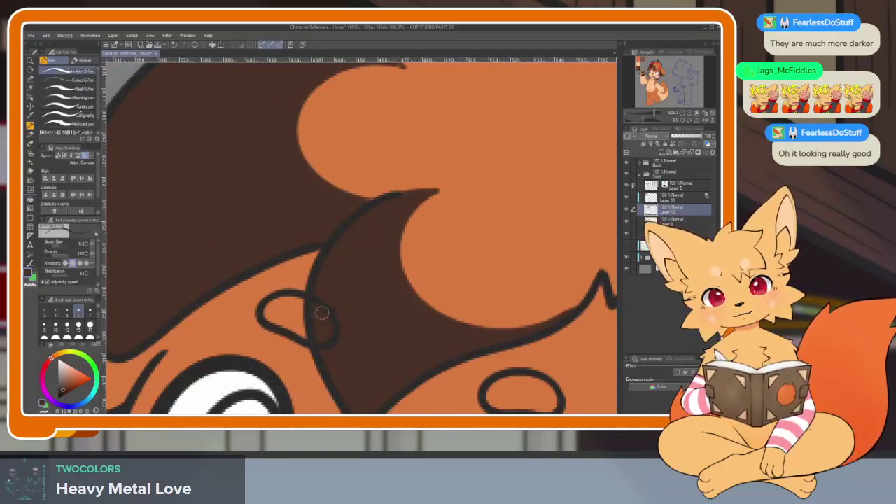
pyautogui.scroll(-5, 480, 296)
pyautogui.scroll(5, 504, 316)
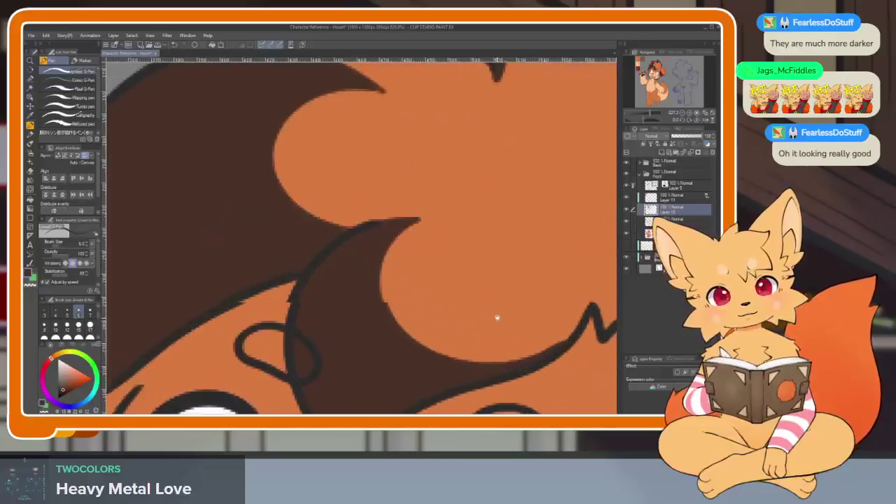
pyautogui.press('e')
pyautogui.press('e')
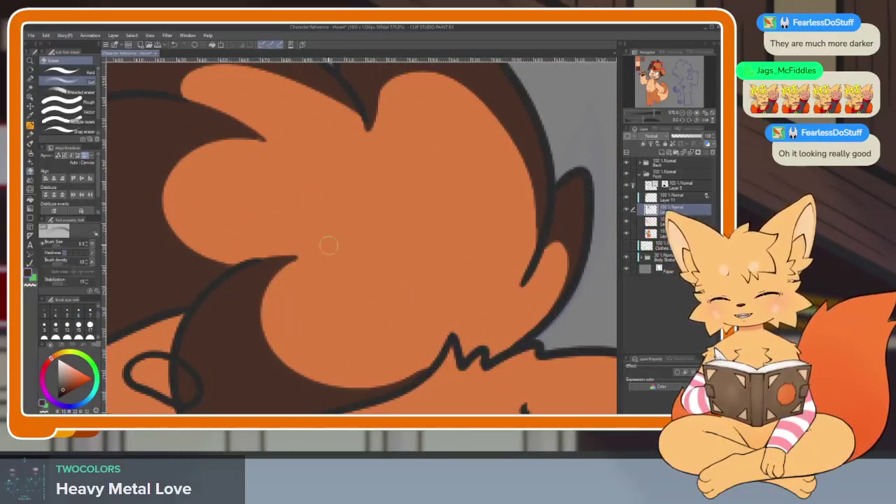
# - Soft-erase the brown crescent's inner and lower curves, redoing strokes until it fades smoothly into orange
pyautogui.moveTo(327, 289); pyautogui.dragTo(362, 254)
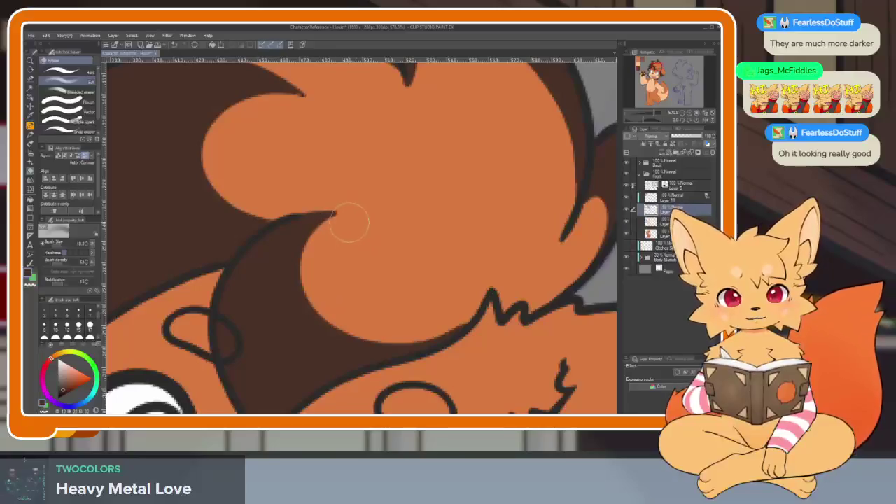
pyautogui.moveTo(328, 215)
pyautogui.mouseDown()
pyautogui.moveTo(434, 330)
pyautogui.moveTo(328, 223)
pyautogui.mouseUp()
pyautogui.hotkey('ctrl', 'z')
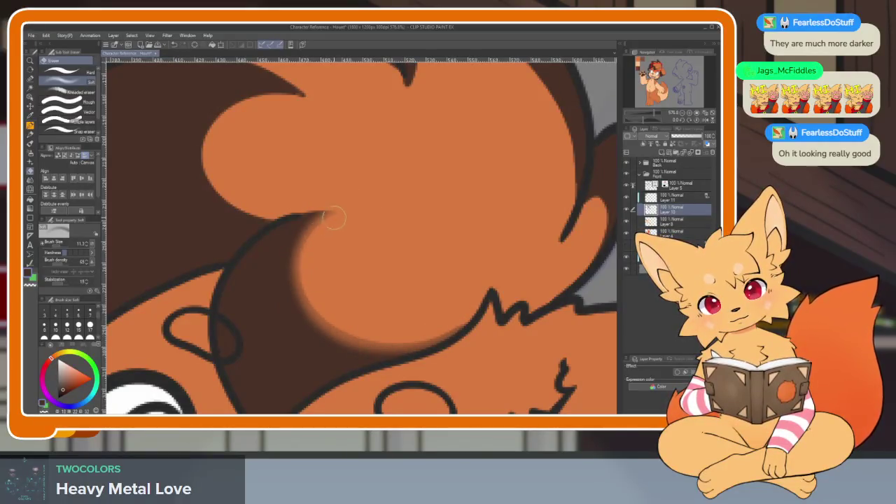
pyautogui.scroll(1, 319, 236)
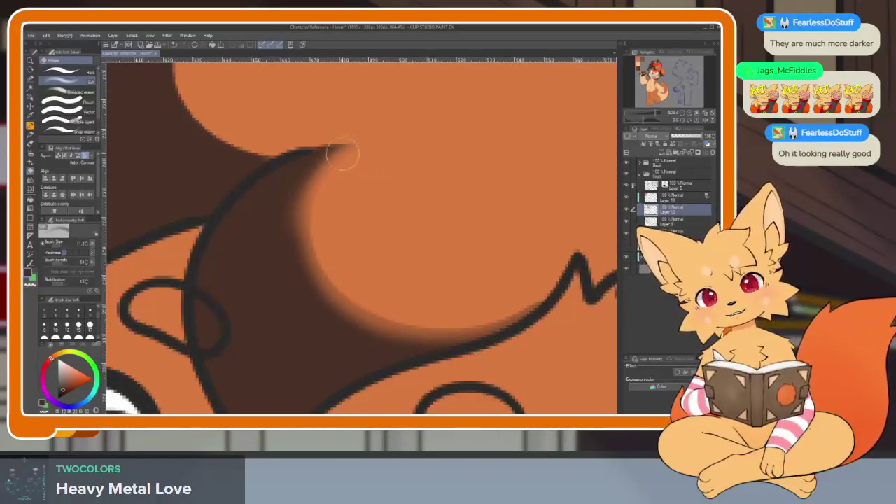
pyautogui.moveTo(399, 151); pyautogui.dragTo(296, 230)
pyautogui.moveTo(360, 136)
pyautogui.mouseDown()
pyautogui.moveTo(330, 276)
pyautogui.moveTo(379, 312)
pyautogui.mouseUp()
pyautogui.moveTo(335, 280)
pyautogui.mouseDown()
pyautogui.moveTo(536, 294)
pyautogui.moveTo(306, 273)
pyautogui.moveTo(272, 230)
pyautogui.moveTo(470, 321)
pyautogui.mouseUp()
pyautogui.hotkey('ctrl', 'z')
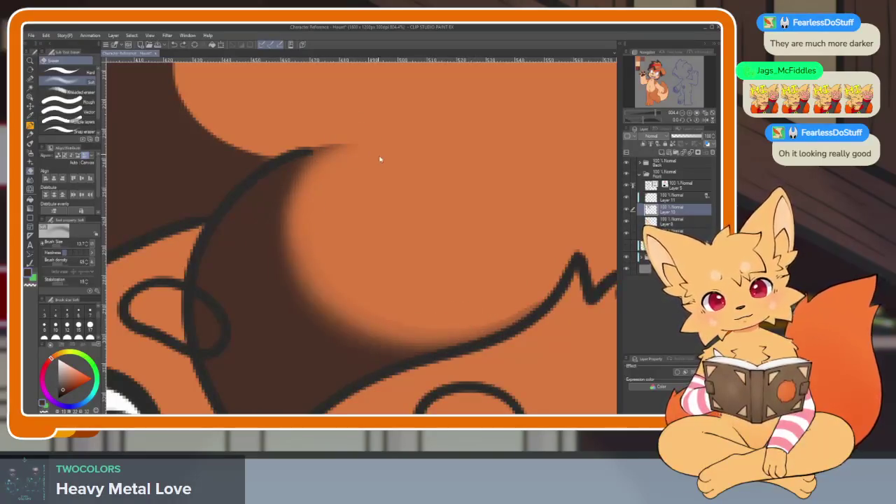
pyautogui.hotkey('ctrl', 'z')
pyautogui.moveTo(392, 142)
pyautogui.mouseDown()
pyautogui.moveTo(296, 240)
pyautogui.moveTo(529, 305)
pyautogui.mouseUp()
pyautogui.moveTo(482, 330)
pyautogui.mouseDown()
pyautogui.moveTo(280, 217)
pyautogui.moveTo(319, 173)
pyautogui.mouseUp()
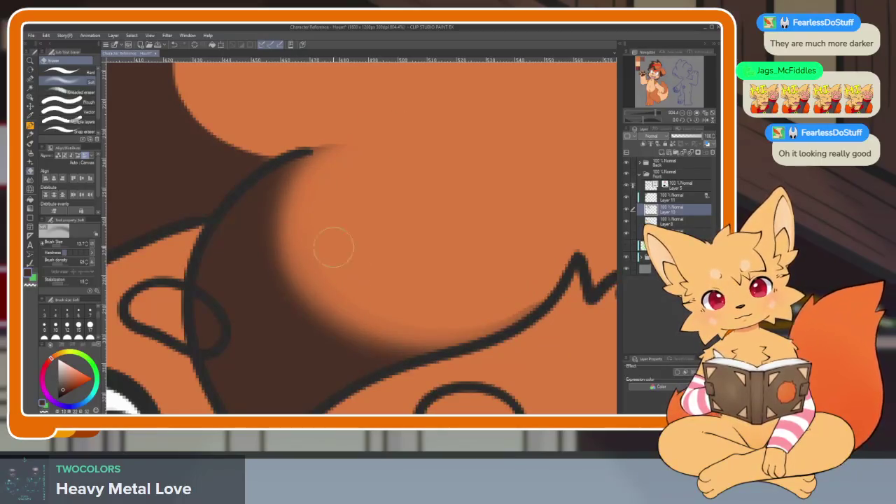